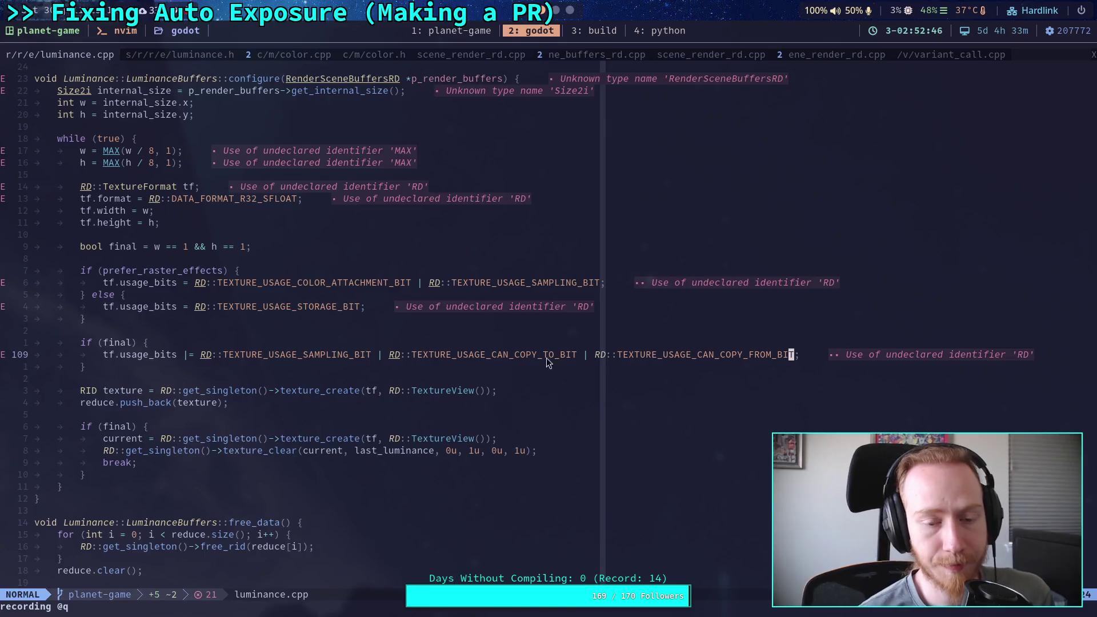
Rerun ./build -a in the '3: build' tmux window, then bring up the Crawler Bot notes in Obsidian.
click(582, 25)
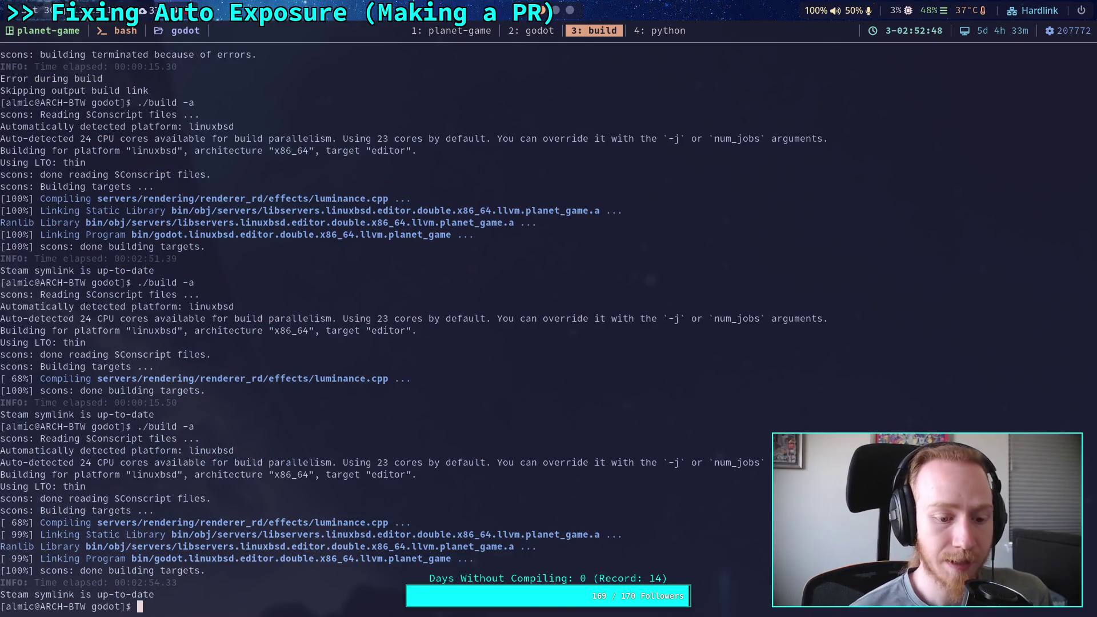
key(Up)
key(Return)
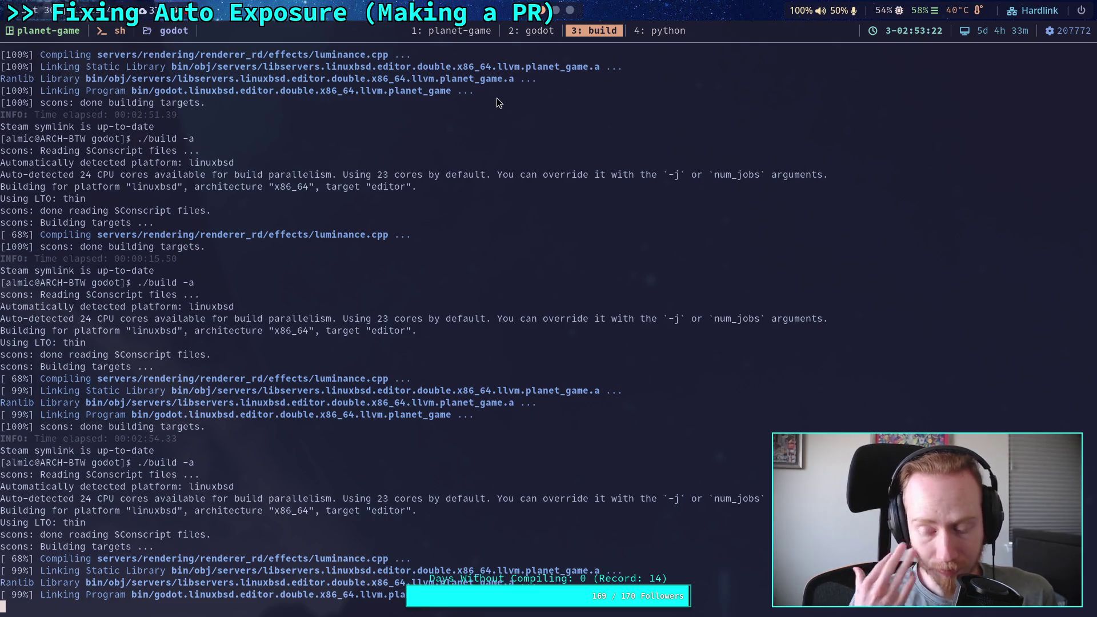
click(556, 11)
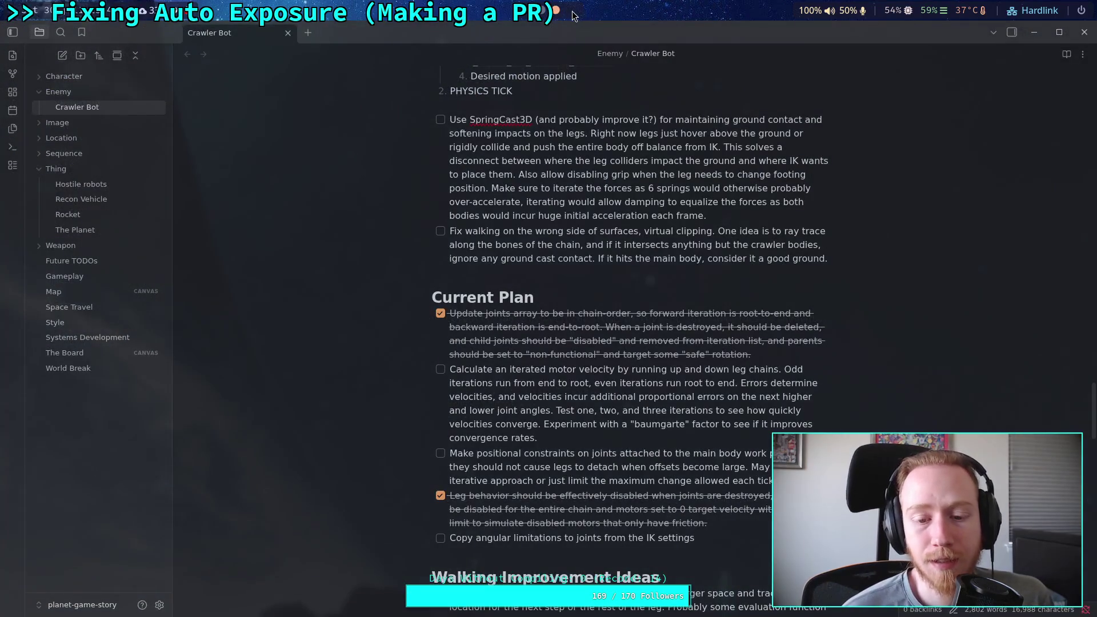
Switch to auto_exposure.gd on GitHub and place the caret in its code.
click(570, 11)
click(425, 339)
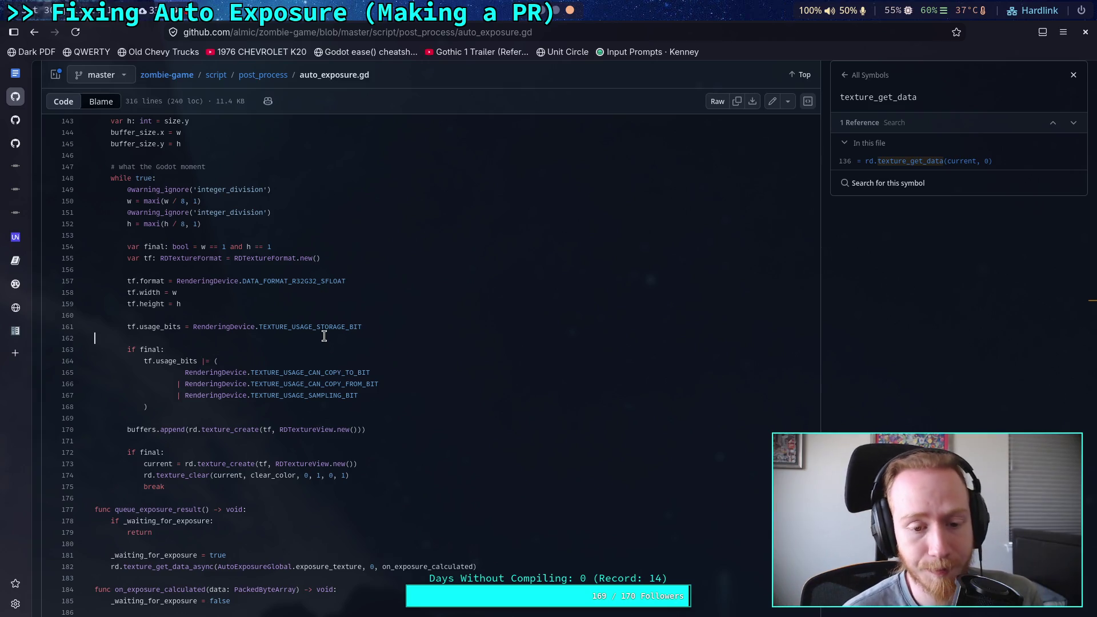
Check on the build terminal, then return to auto_exposure.gd on GitHub.
click(544, 11)
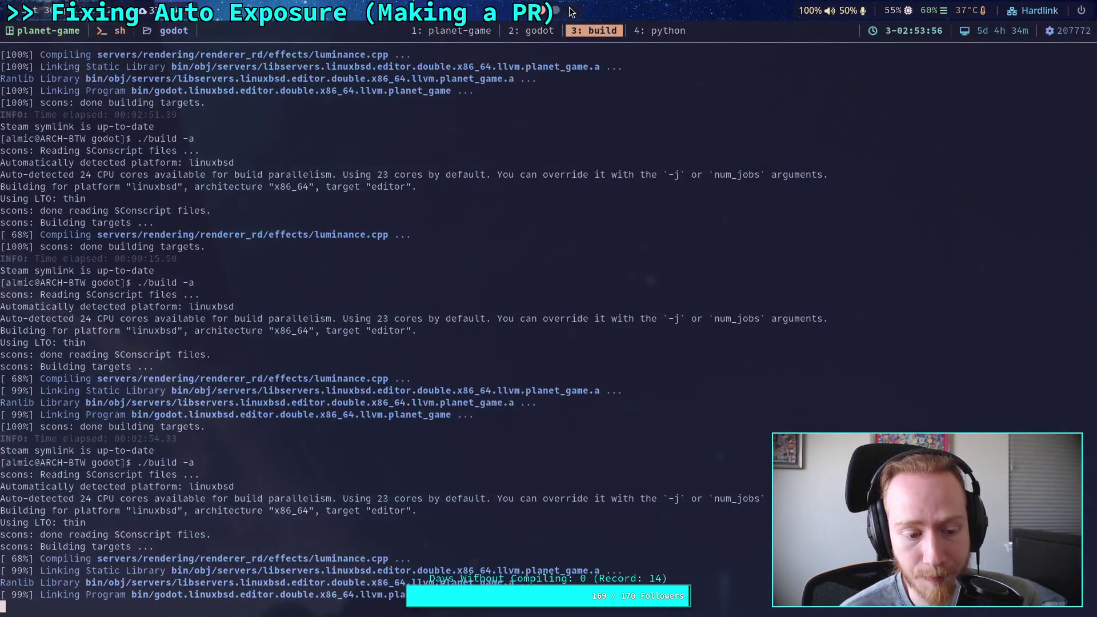
click(571, 11)
click(555, 10)
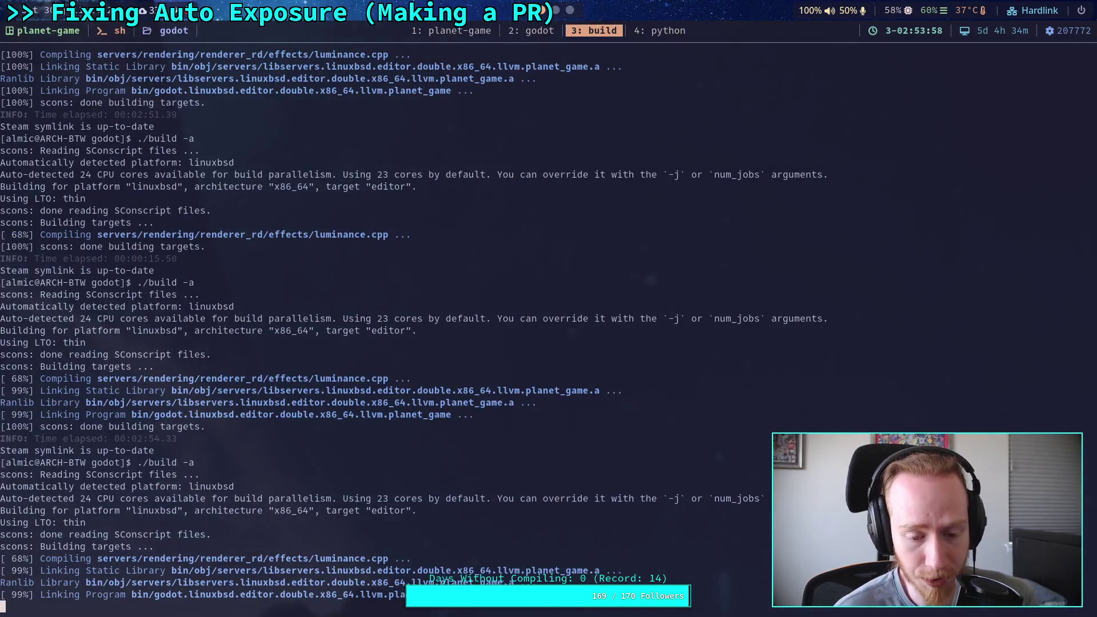
click(570, 10)
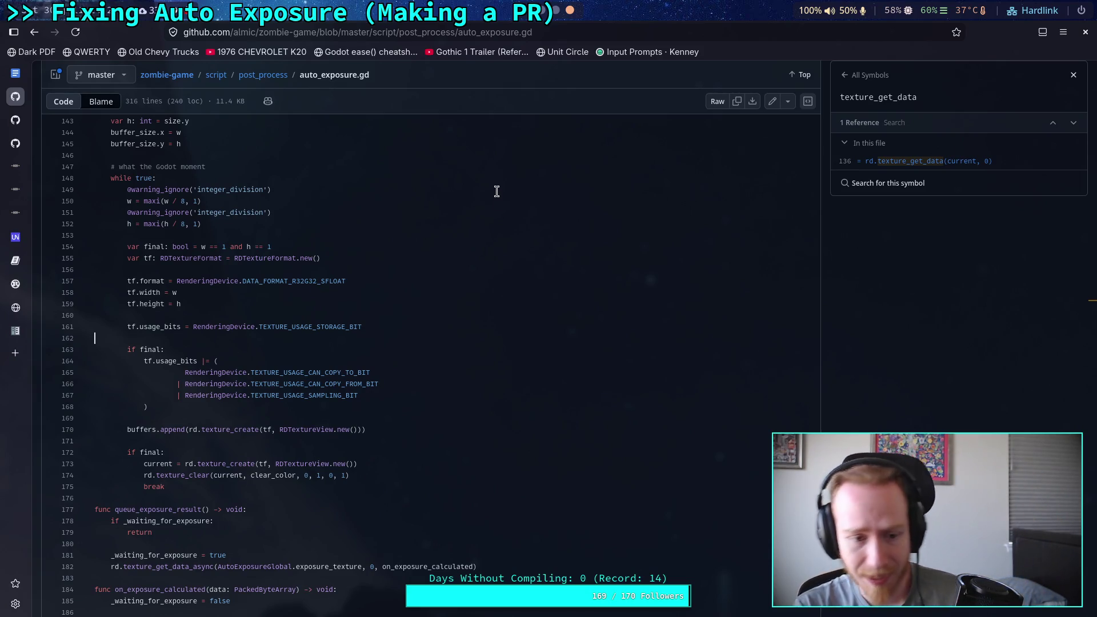
Scroll through auto_exposure.gd's texture setup code, then go back to luminance.cpp in Neovim.
scroll(384, 295, down, 3)
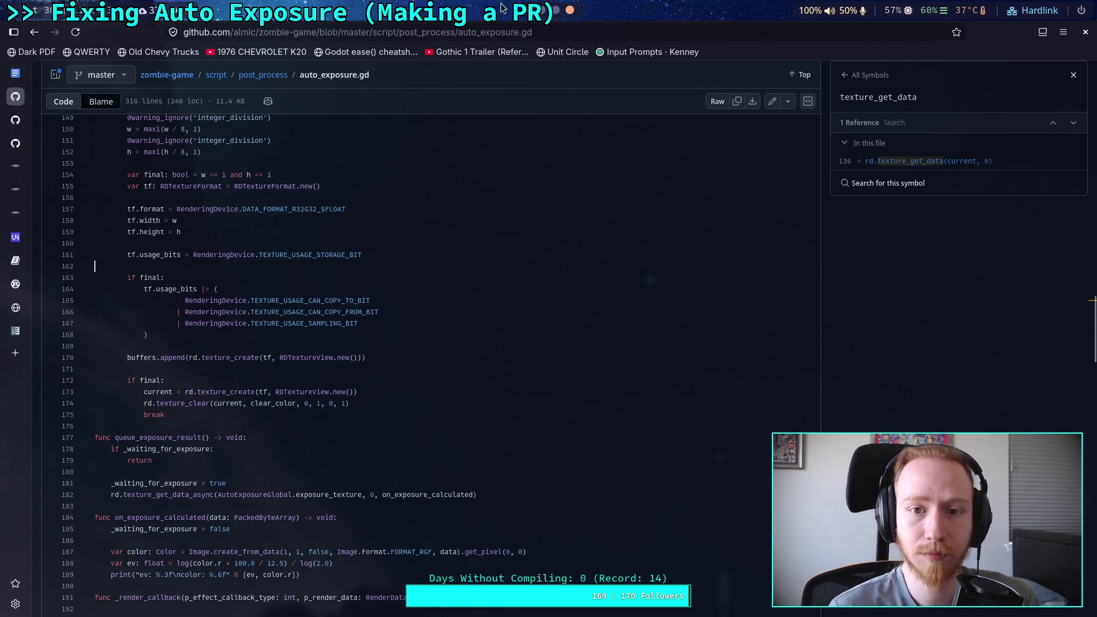
scroll(562, 12, down, 2)
scroll(563, 13, down, 1)
click(516, 35)
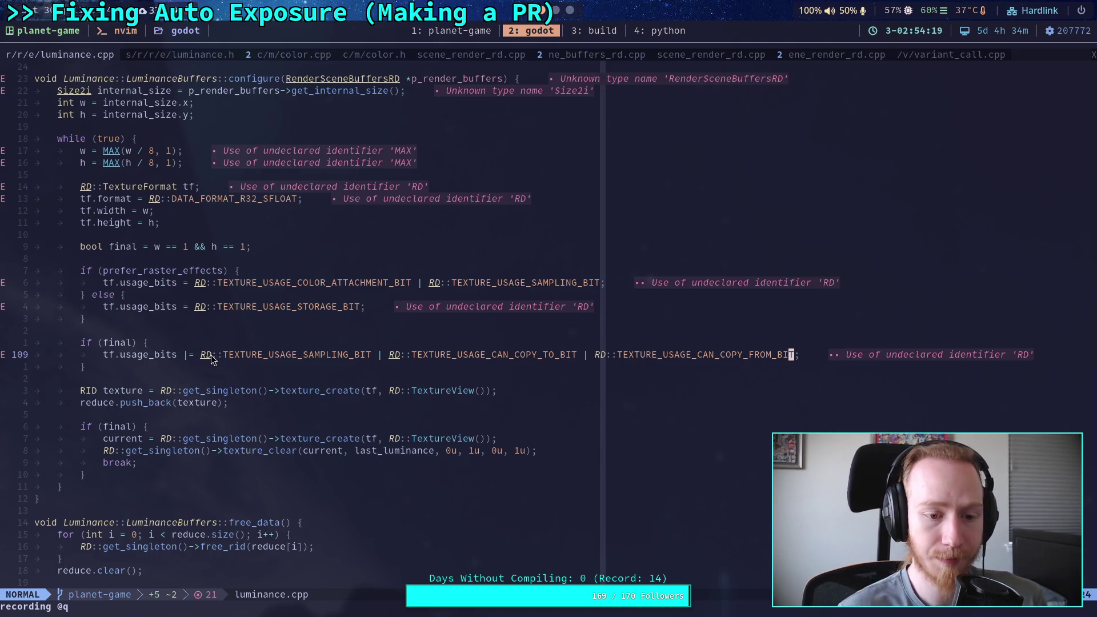
Inspect line 109's usage_bits, selecting TEXTURE_USAGE_CAN_COPY_FROM_BIT, then check the build terminal.
drag(418, 354, 575, 354)
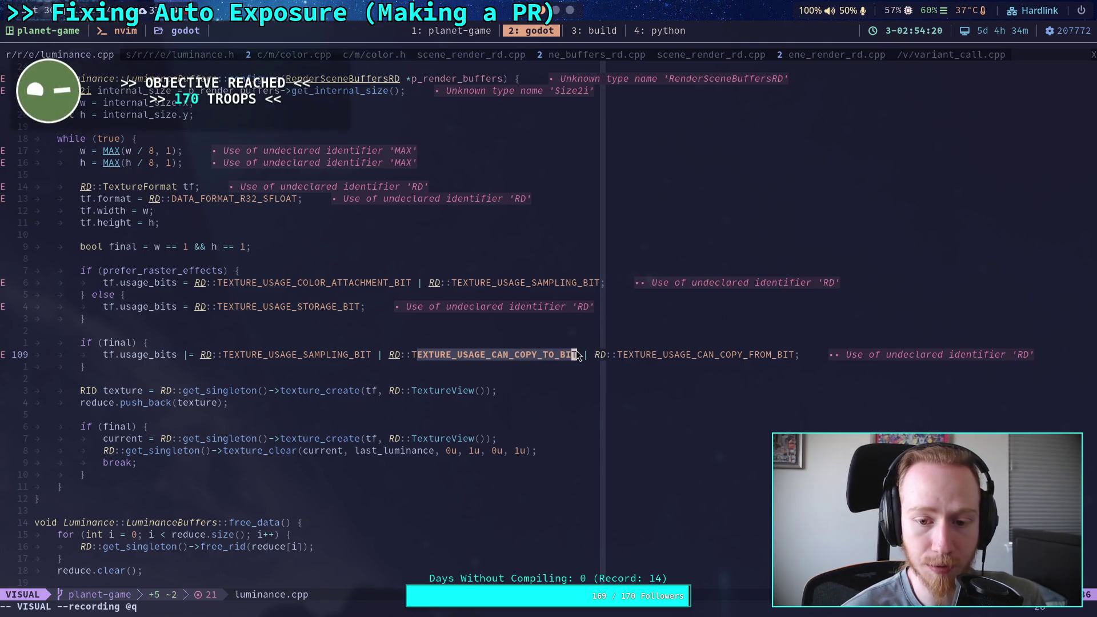
click(612, 353)
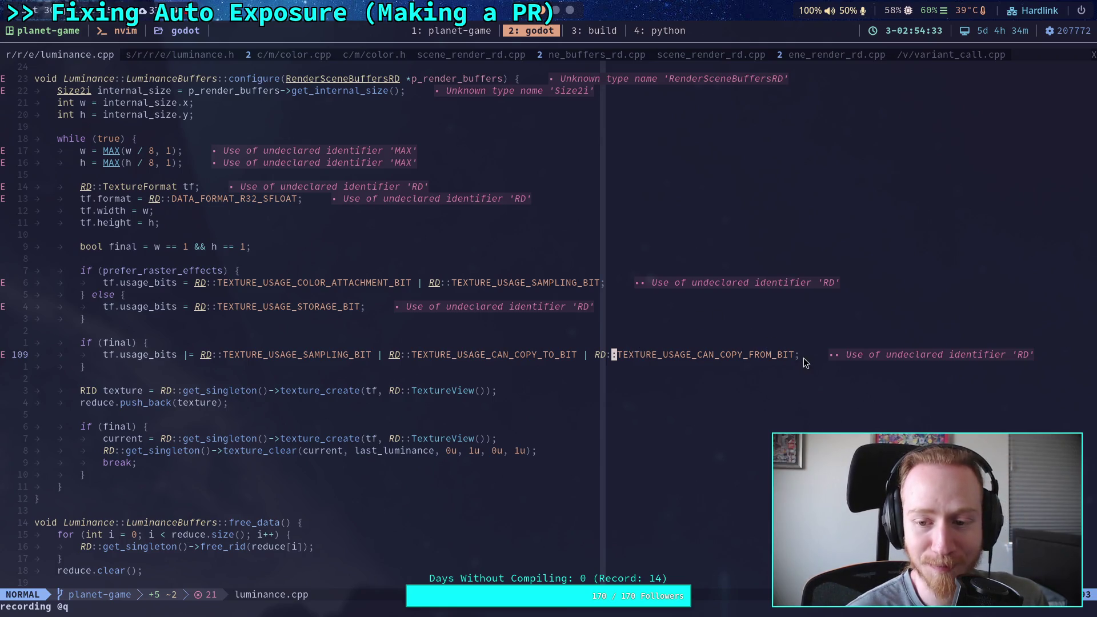
key(dollar)
key(j)
key(j)
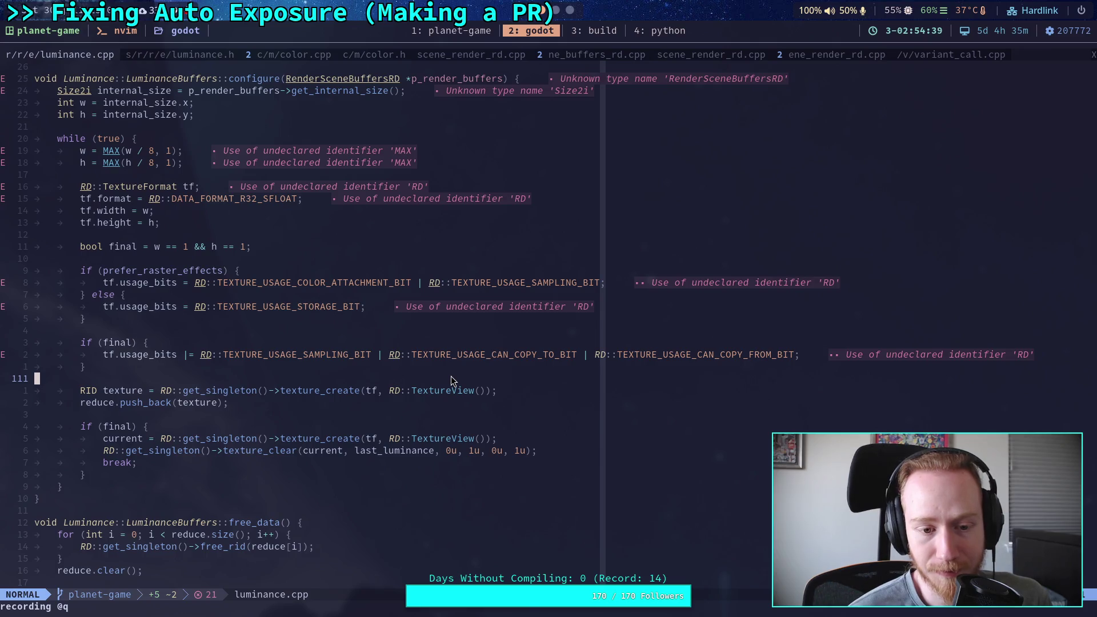
drag(272, 357, 423, 357)
click(640, 355)
double_click(640, 354)
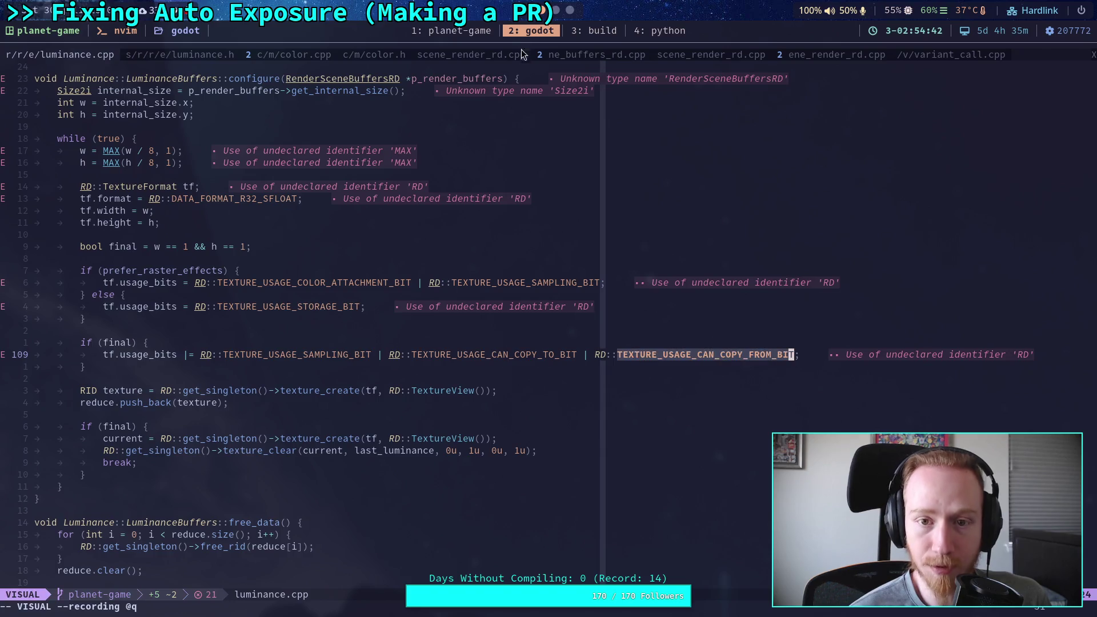
click(594, 30)
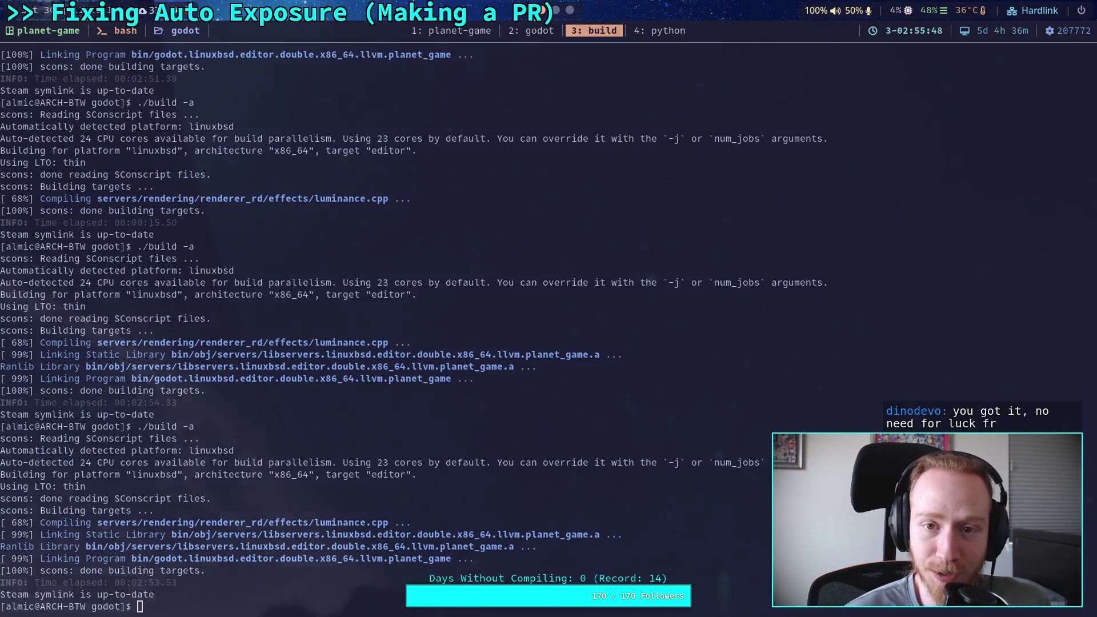
Open Planet Game in the rebuilt Godot editor, resize the Scene dock and view the Output log.
key(super+5)
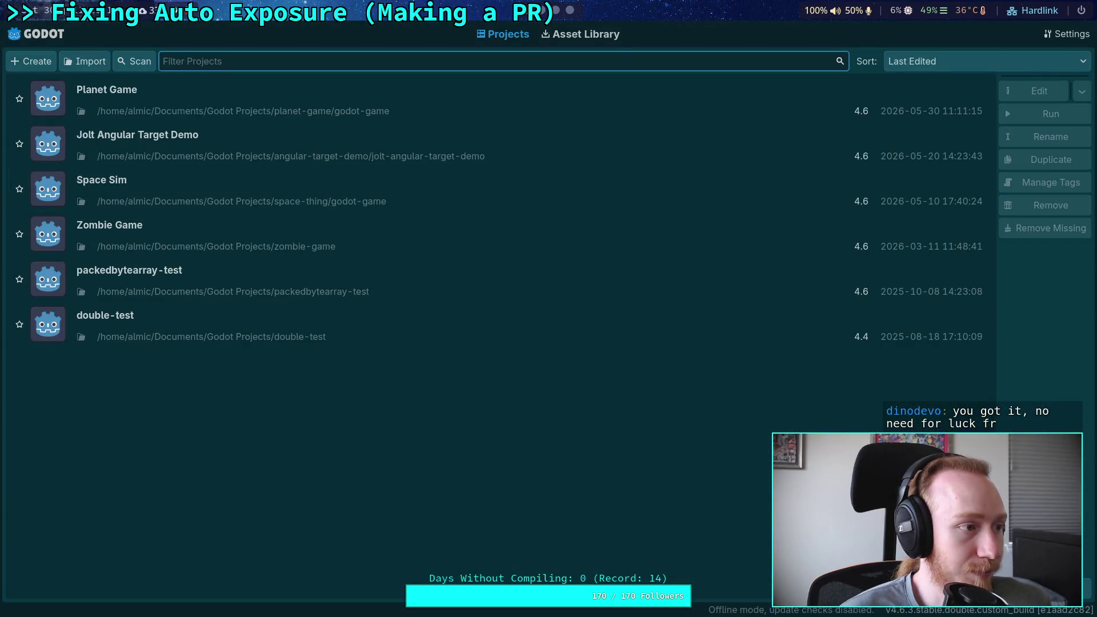
click(773, 103)
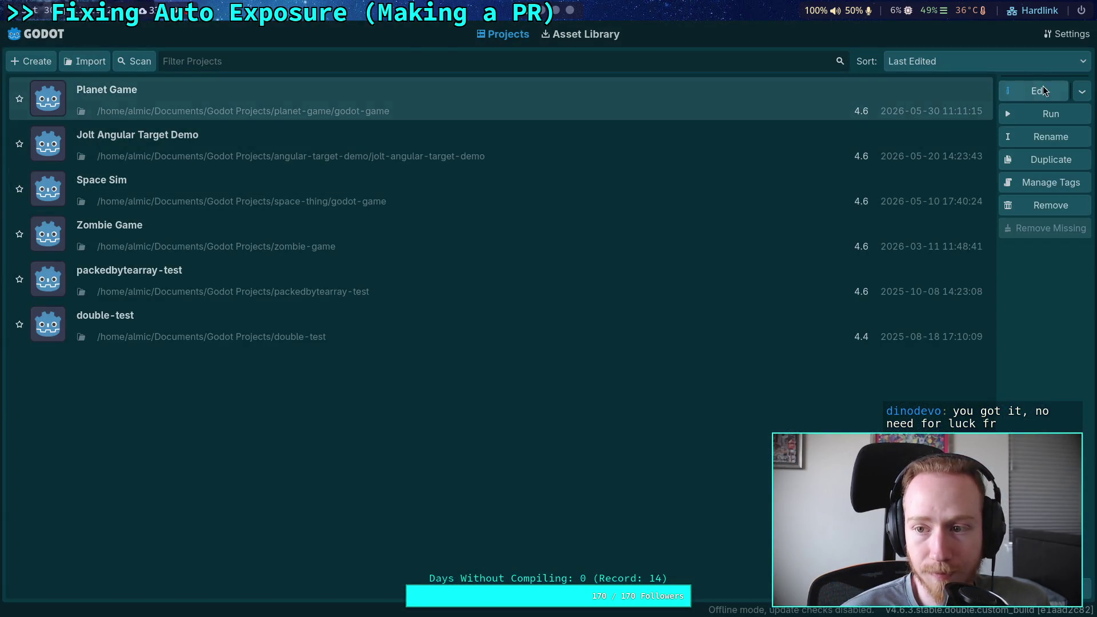
click(1042, 91)
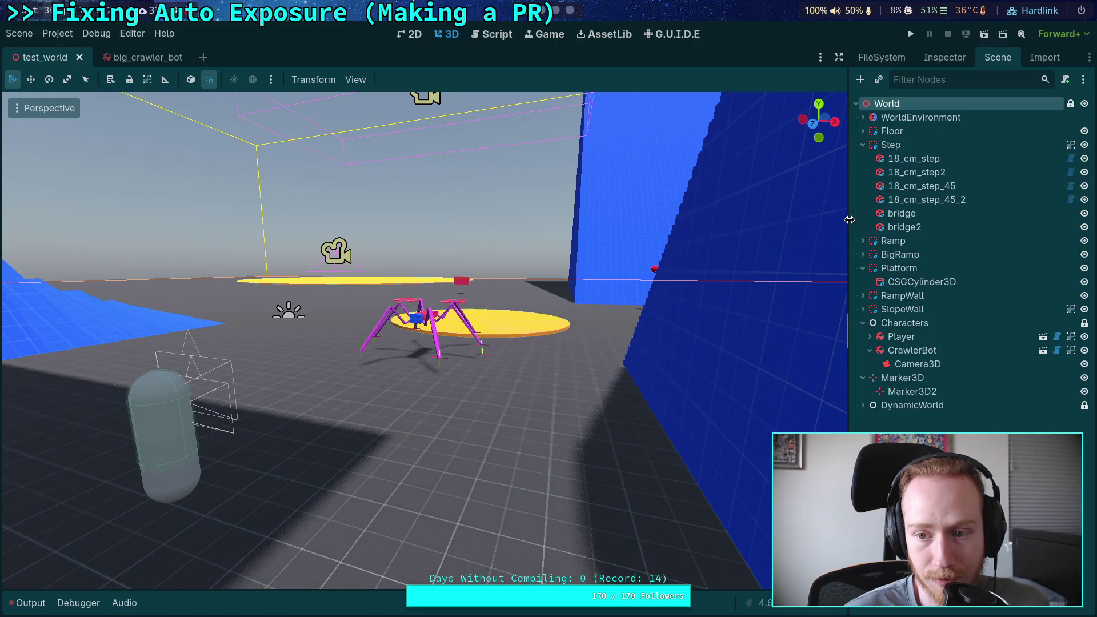
mouse_move(850, 226)
mouse_down()
mouse_move(710, 228)
mouse_move(834, 231)
mouse_move(542, 257)
mouse_up()
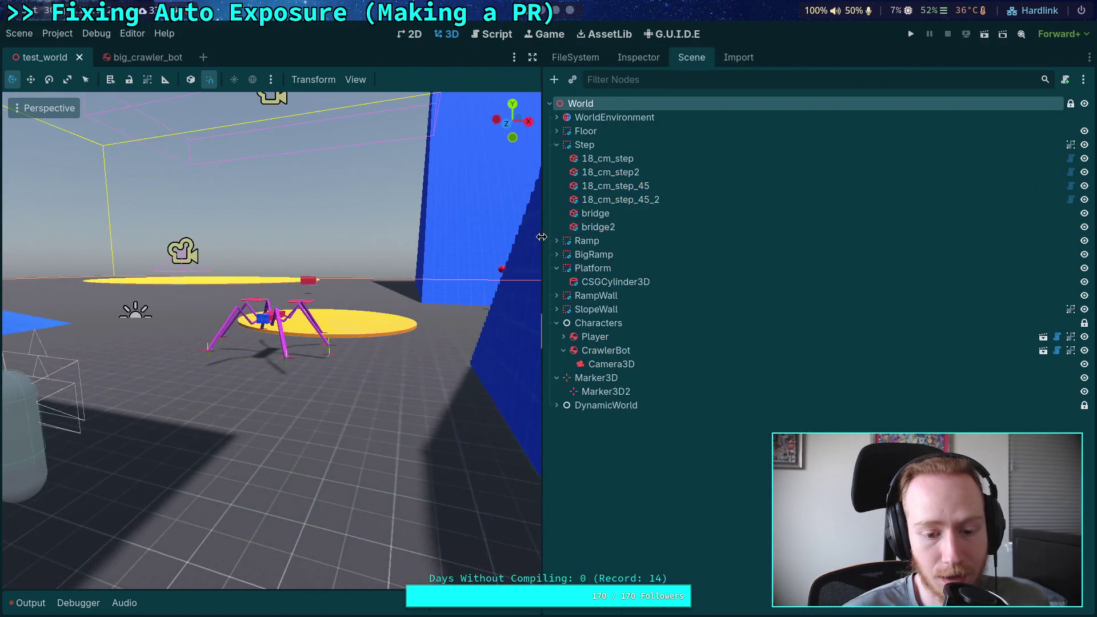
click(20, 609)
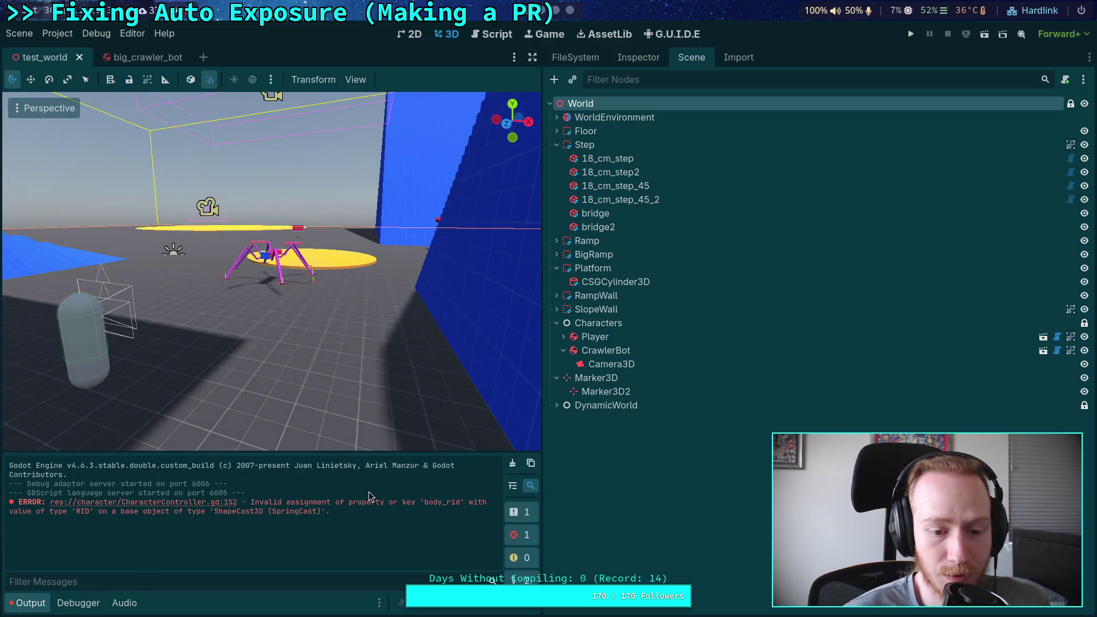
mouse_move(542, 308)
mouse_down()
mouse_move(720, 323)
mouse_move(644, 338)
mouse_move(844, 332)
mouse_up()
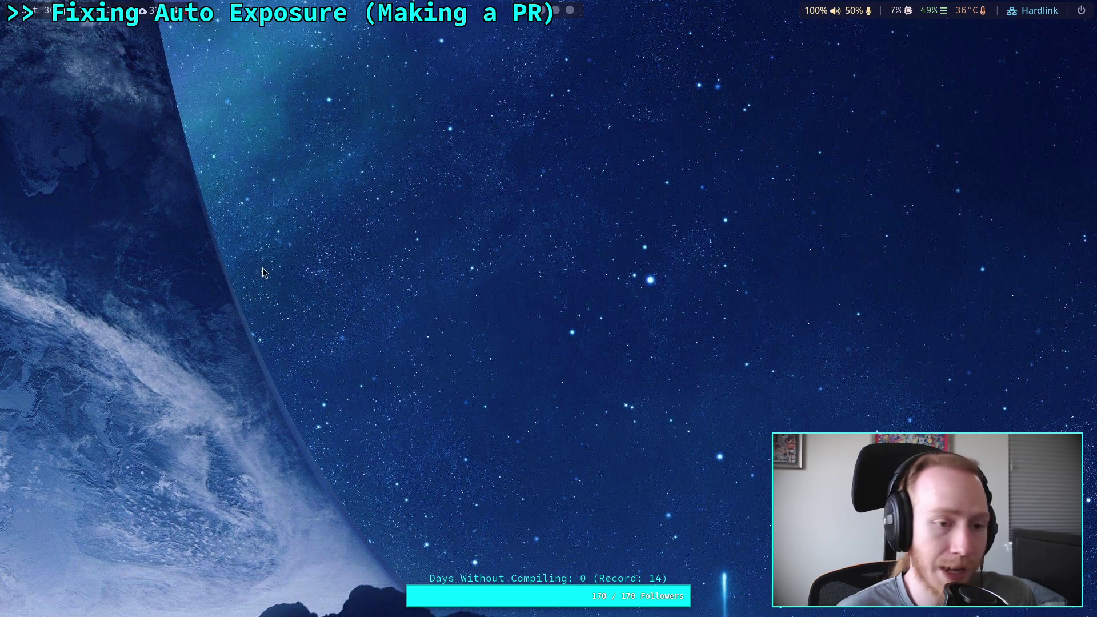
Go to tmux window '1: planet-game' and exit the pager to review physical_skeleton.gd's git diff.
click(551, 10)
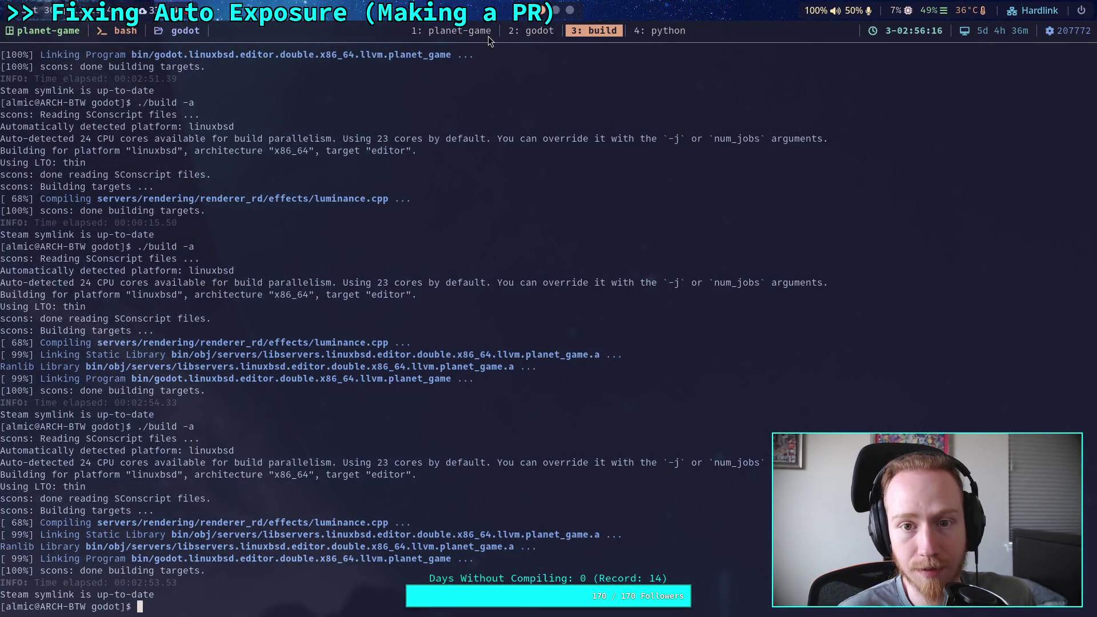
click(468, 33)
key(q)
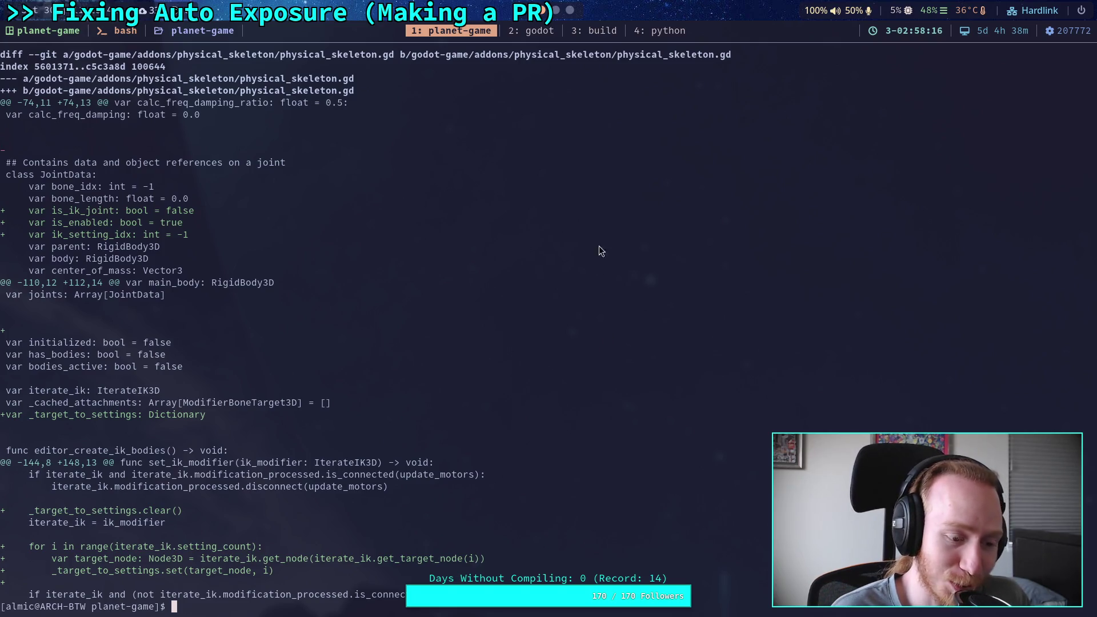
Yank the selection in luminance.cpp and launch Neovim with nv in the build window.
scroll(547, 35, down, 1)
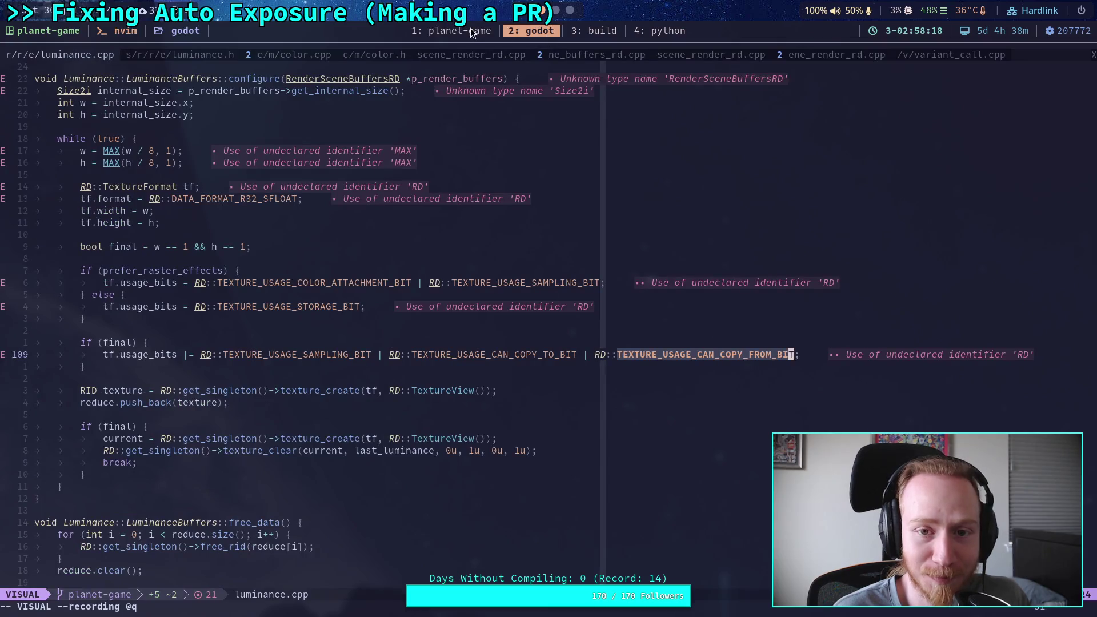
scroll(571, 35, up, 1)
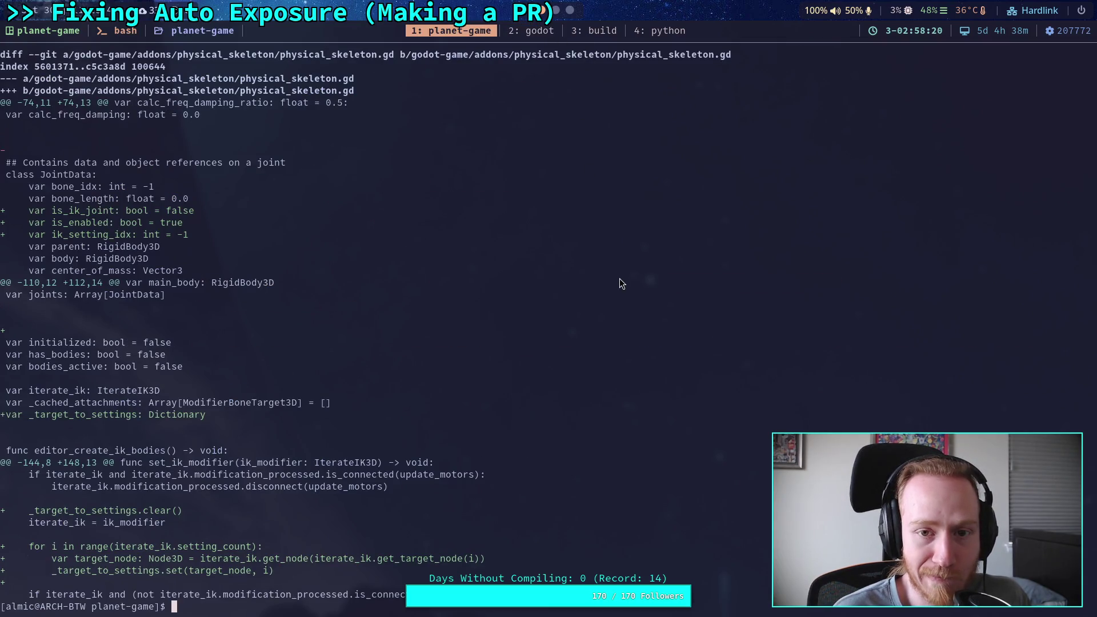
click(543, 32)
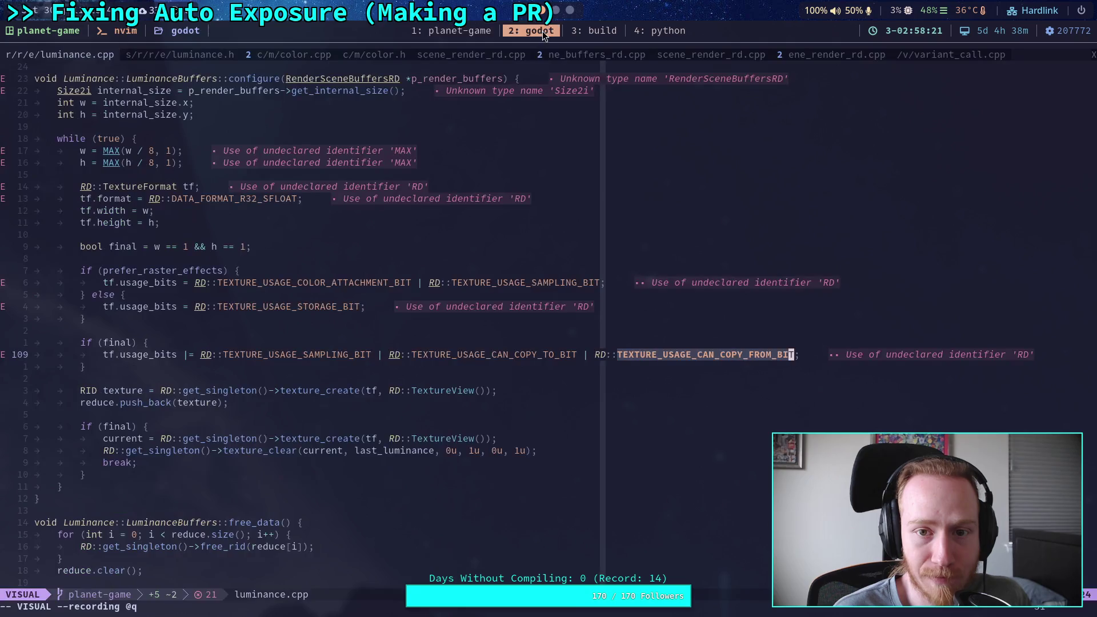
key(y)
click(592, 33)
text(nv)
key(Return)
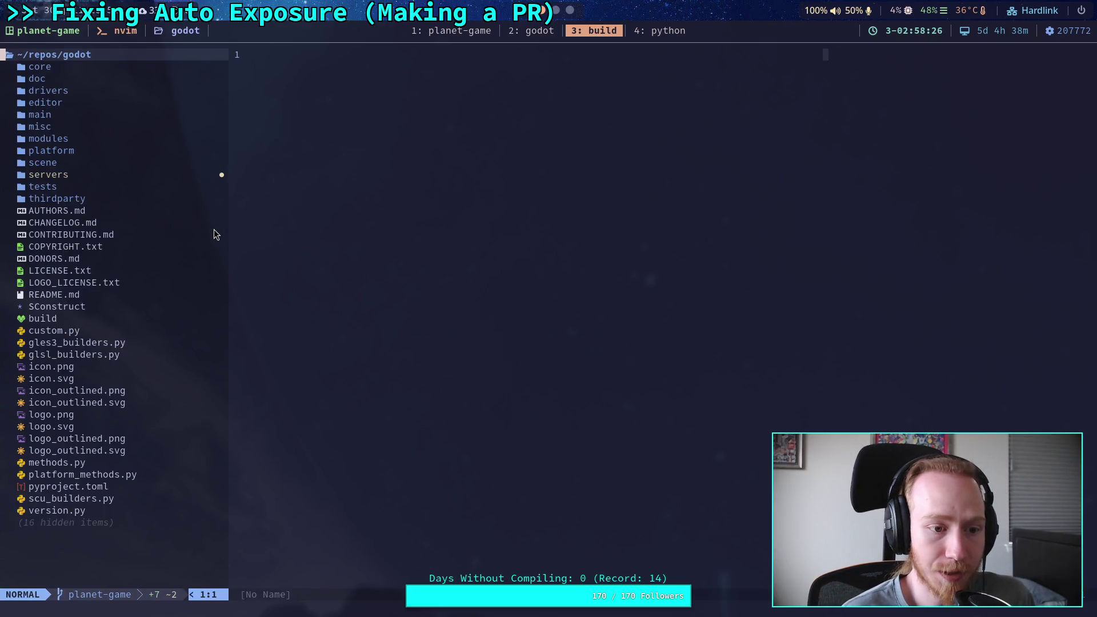
Open the build script and copy the Steam Godot Engine install path from line 86.
click(98, 318)
double_click(100, 318)
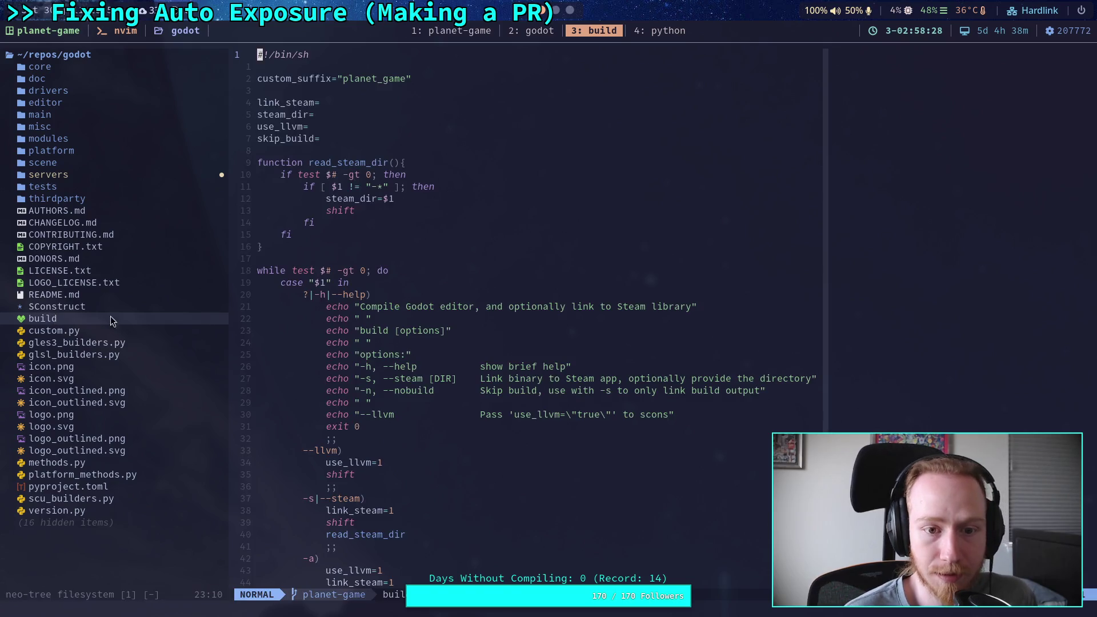
scroll(460, 286, down, 20)
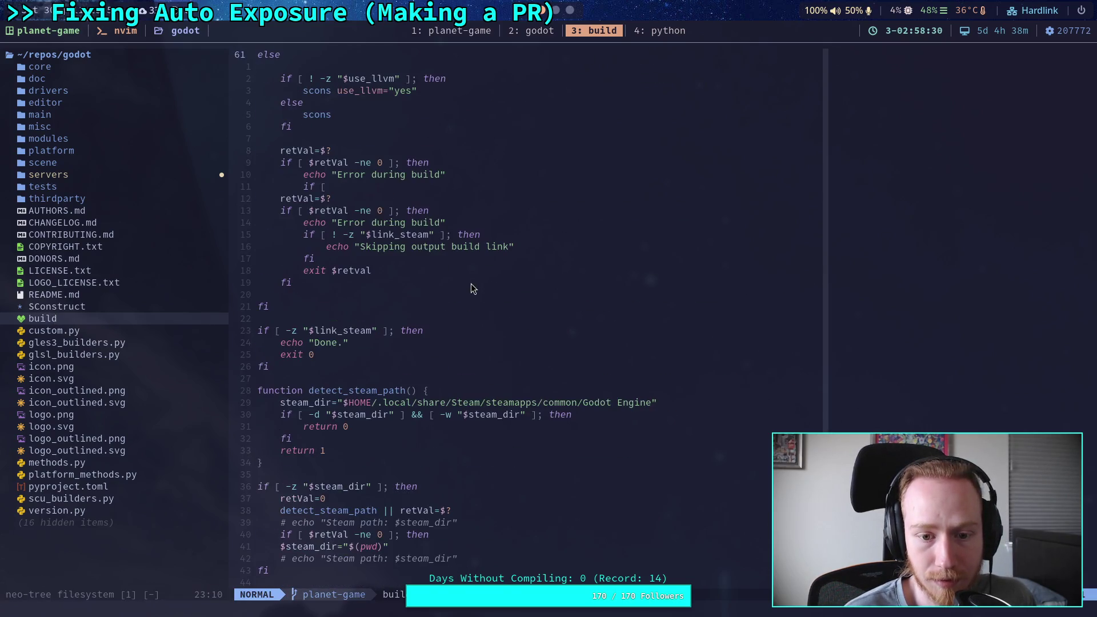
scroll(471, 288, down, 2)
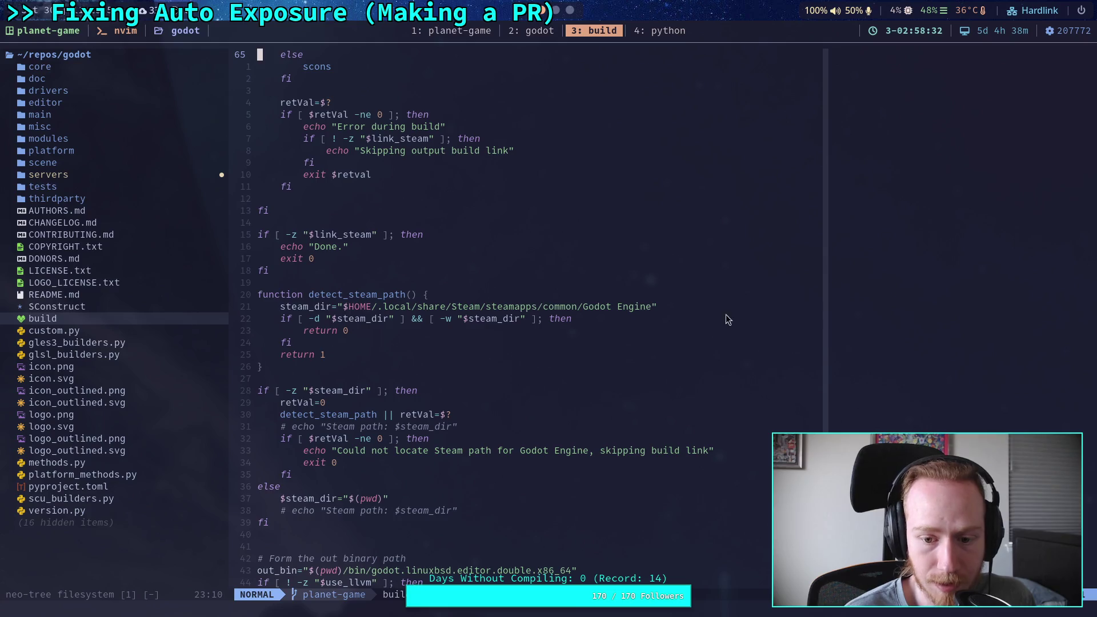
scroll(380, 322, down, 7)
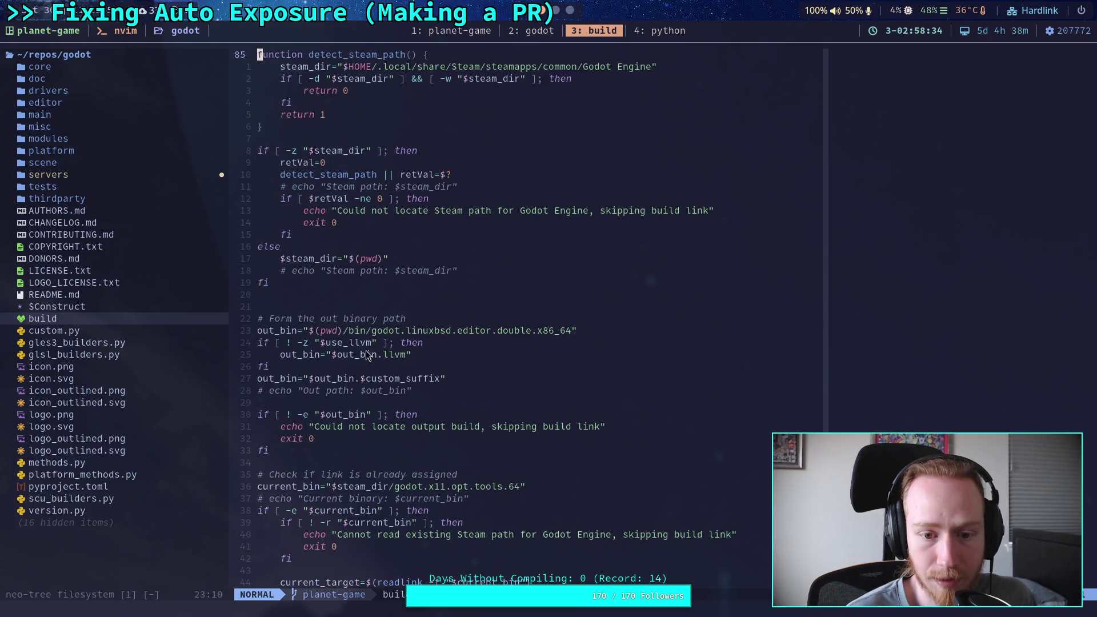
scroll(357, 341, up, 4)
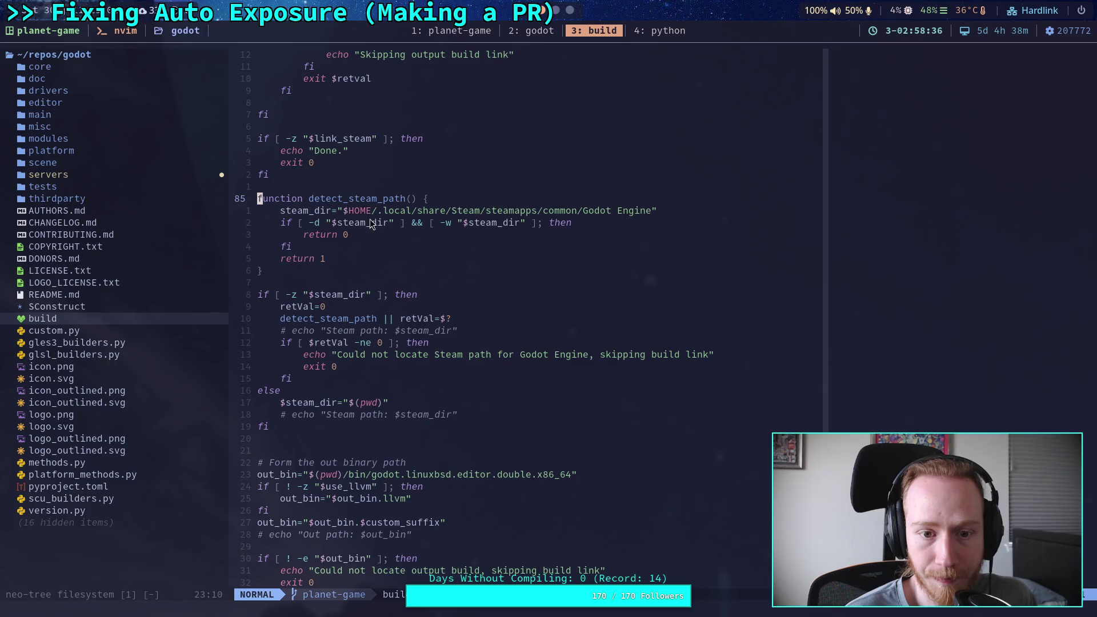
mouse_move(375, 211)
mouse_down()
mouse_move(657, 212)
mouse_move(653, 220)
mouse_up()
right_click(624, 216)
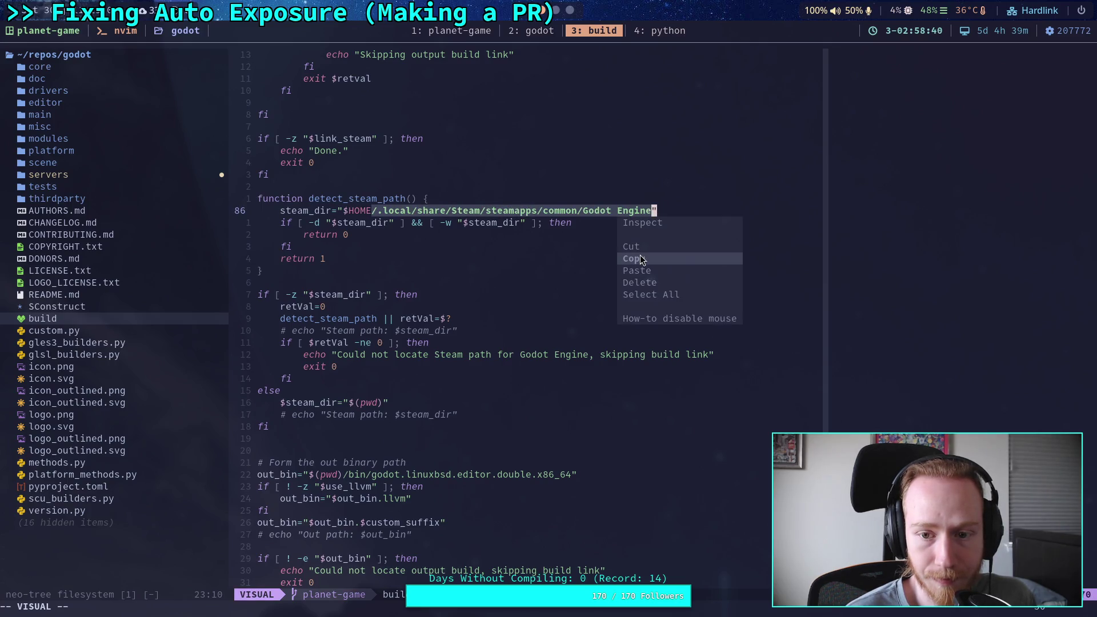
click(634, 259)
click(466, 32)
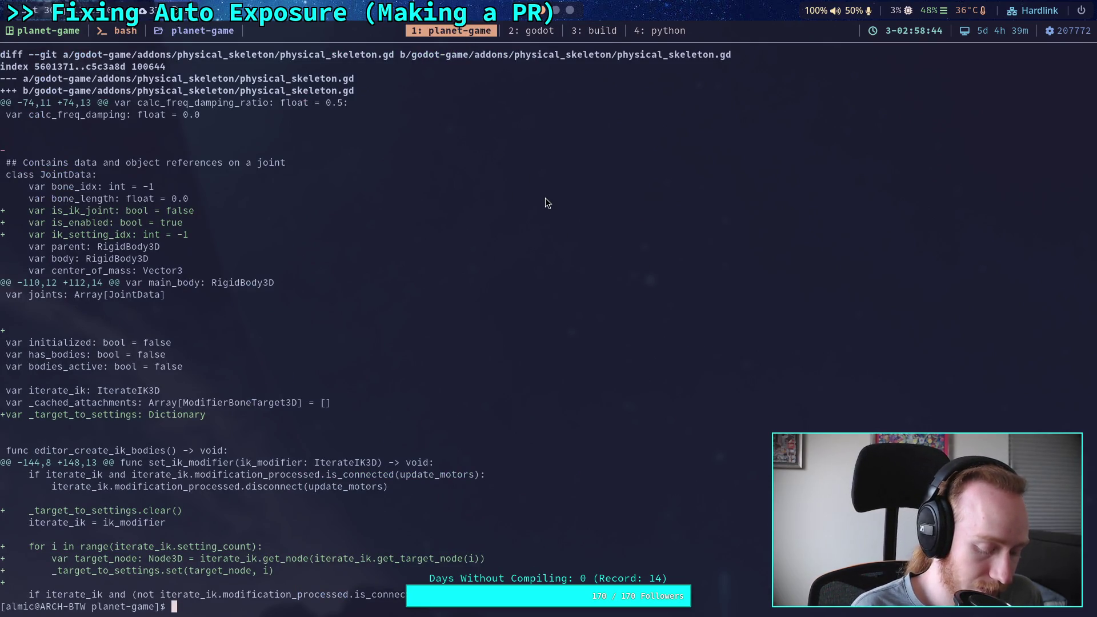
Paste the Steam path after ~ and Tab-complete to run Godot Engine/godot.x11.opt.tools.64.
text(~)
key(ctrl+shift+v)
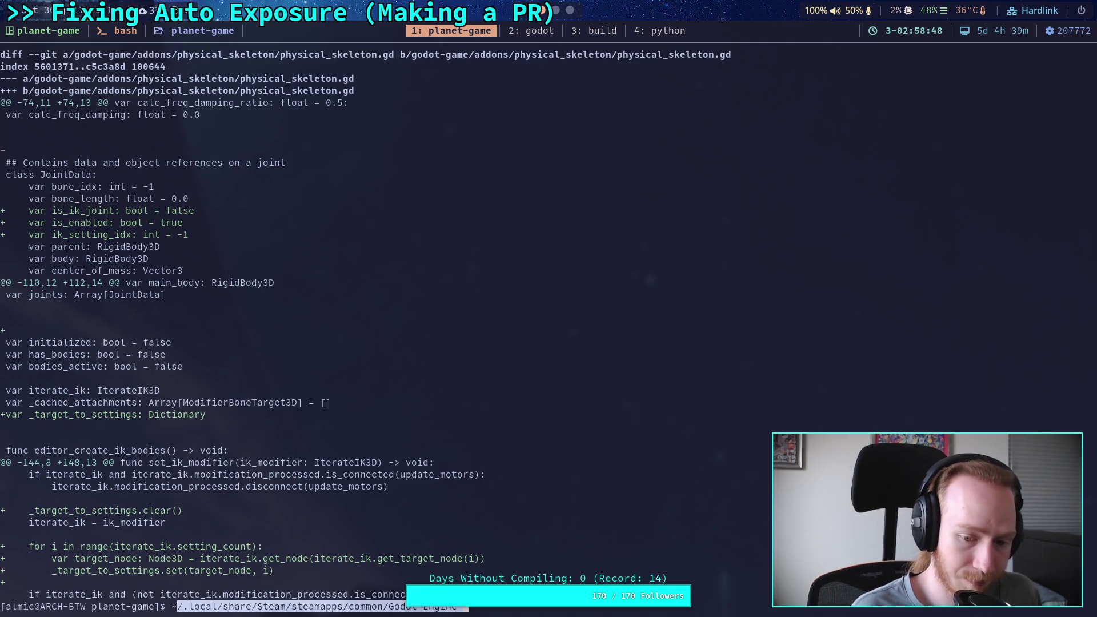
key(BackSpace)
key(BackSpace)
key(BackSpace)
key(BackSpace)
key(BackSpace)
key(BackSpace)
key(Tab)
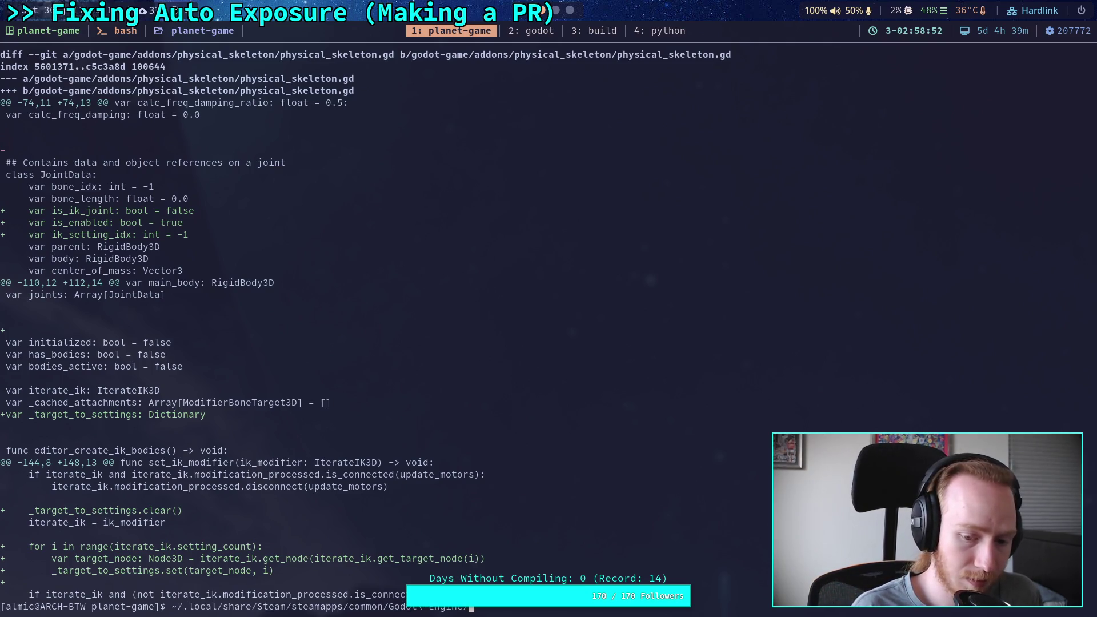
key(Tab)
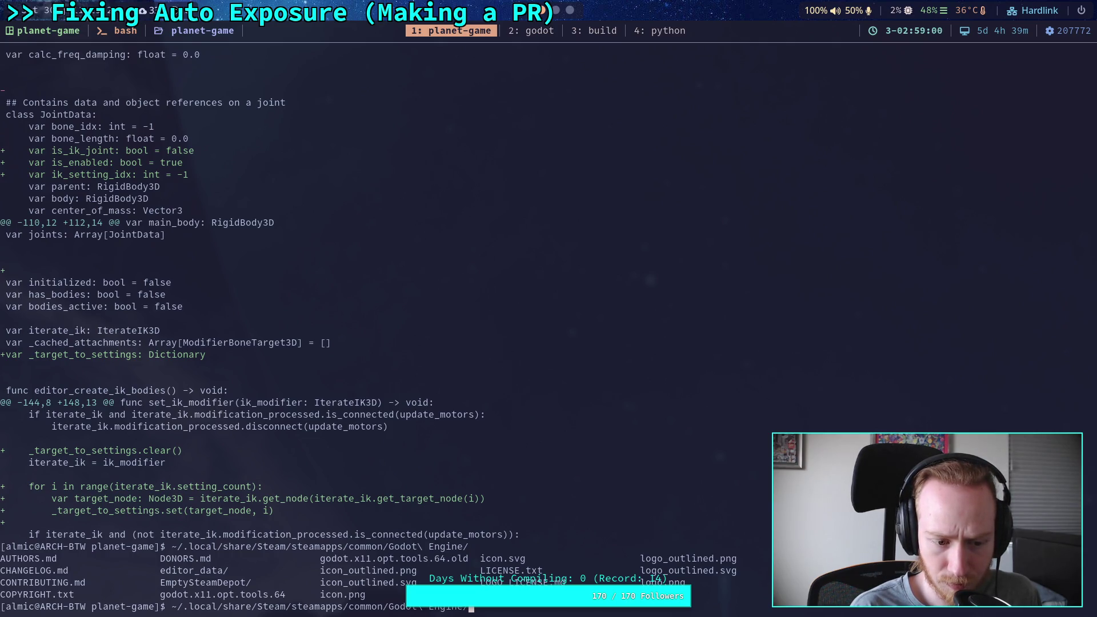
text(go)
key(Tab)
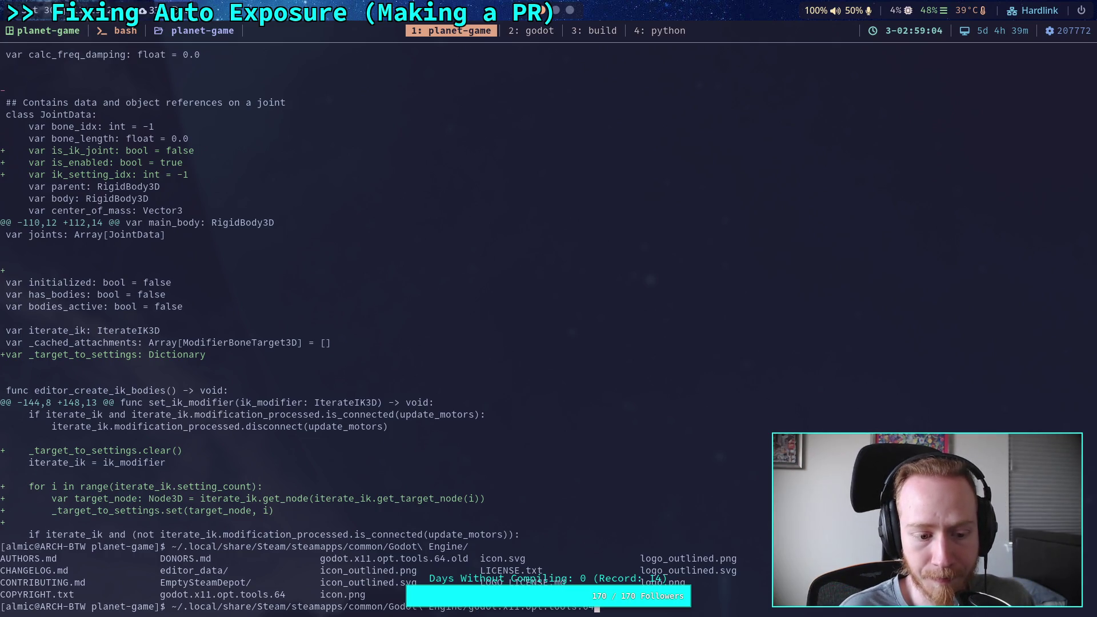
key(Return)
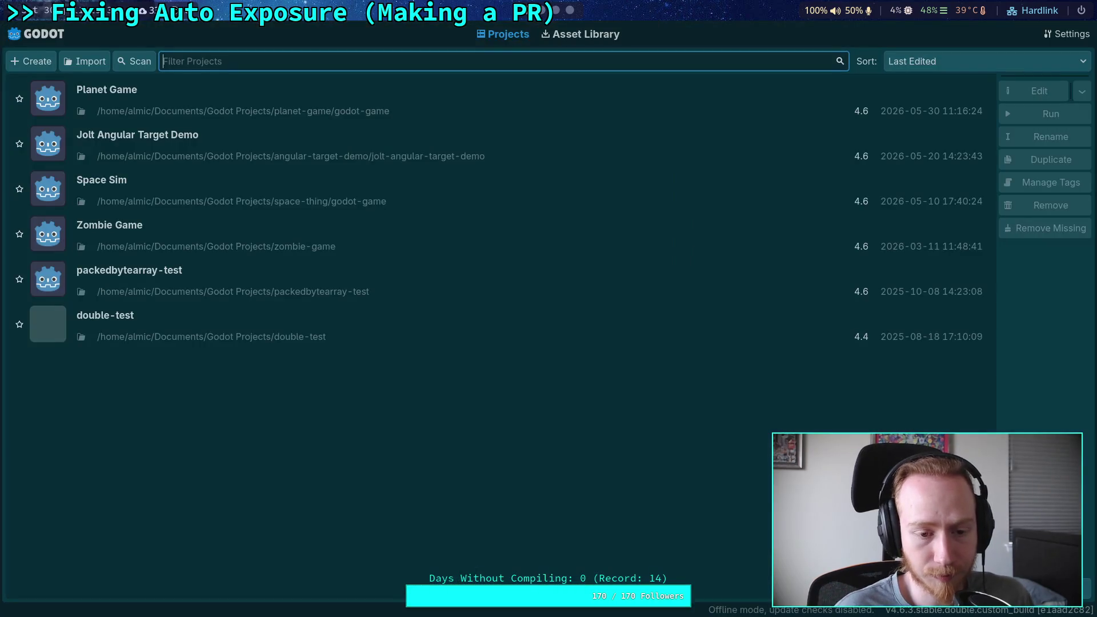
Select the Planet Game row in the Project Manager and open it with Edit.
click(424, 114)
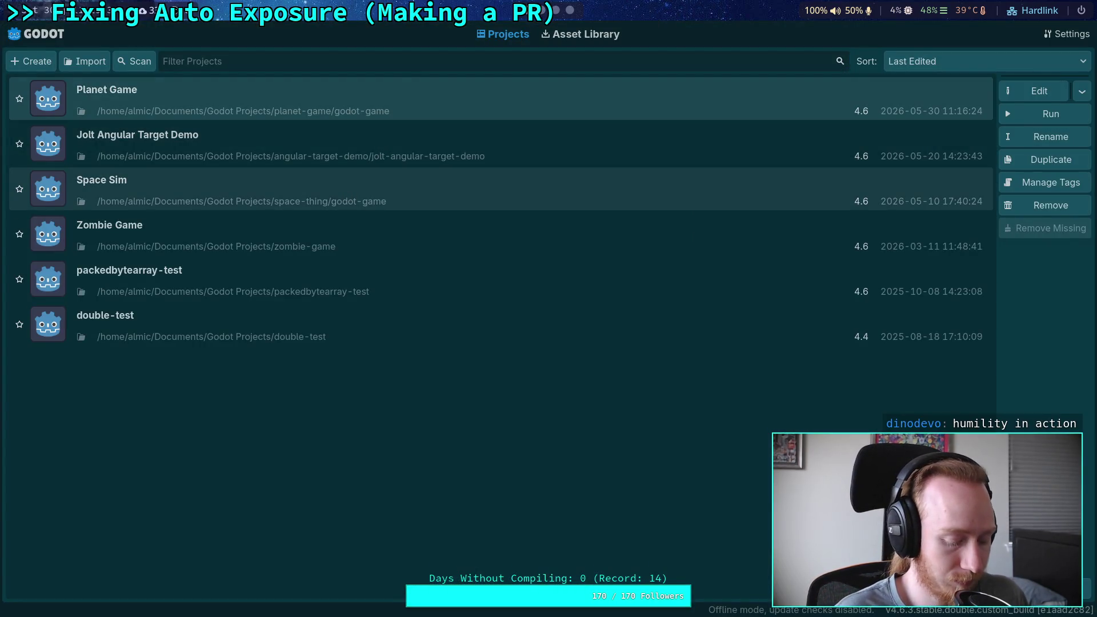
click(1022, 90)
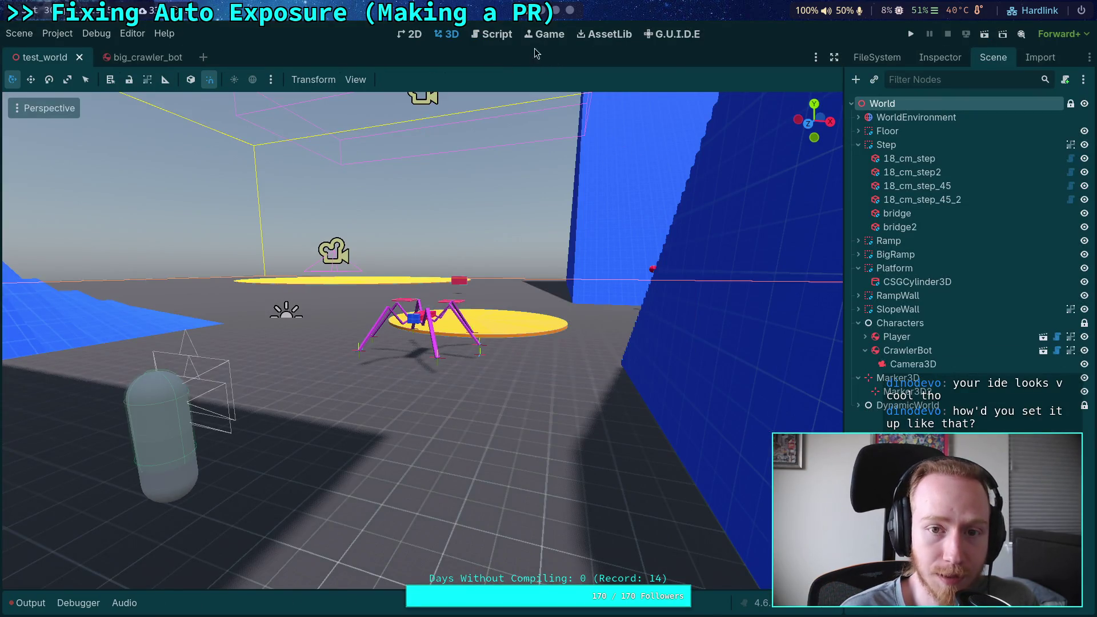
Stop the accidental macro recording in Neovim's luminance.cpp with q.
click(542, 9)
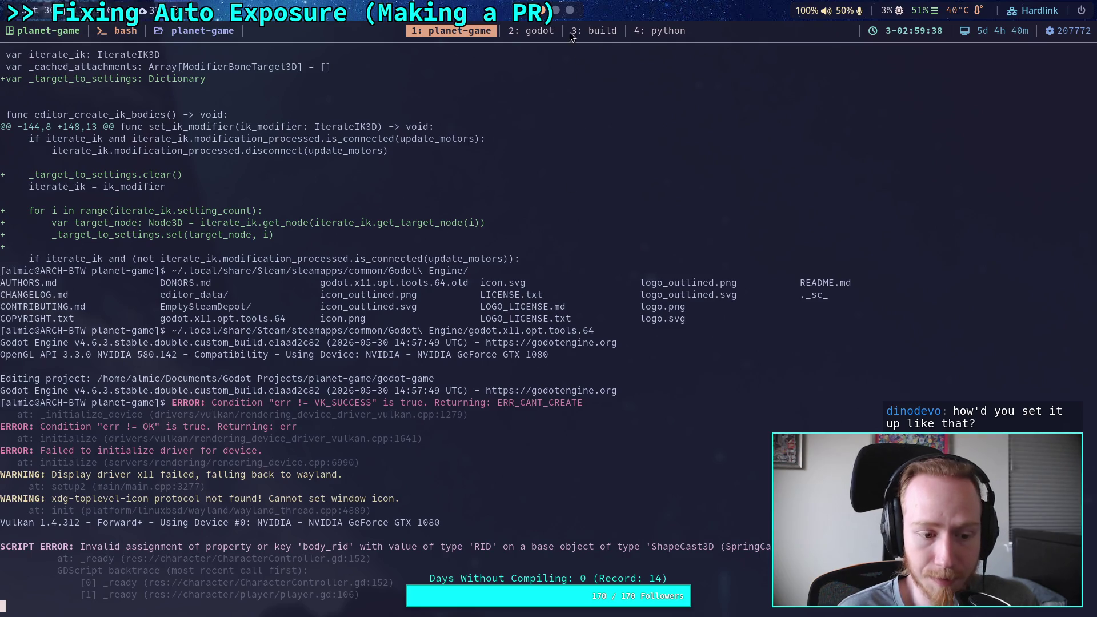
scroll(531, 20, down, 1)
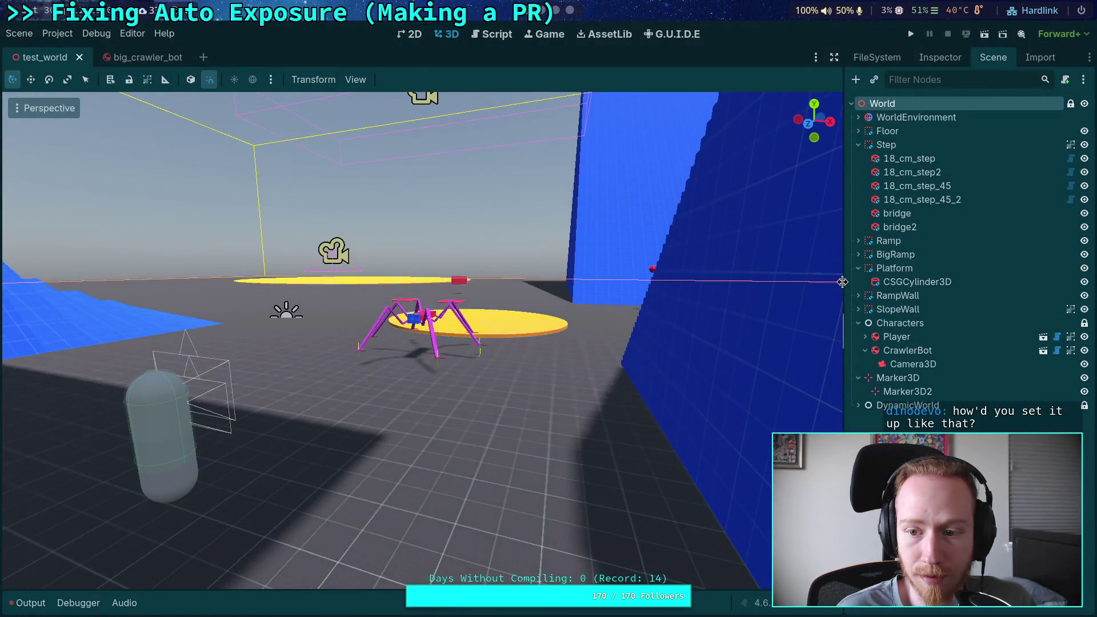
scroll(547, 16, up, 1)
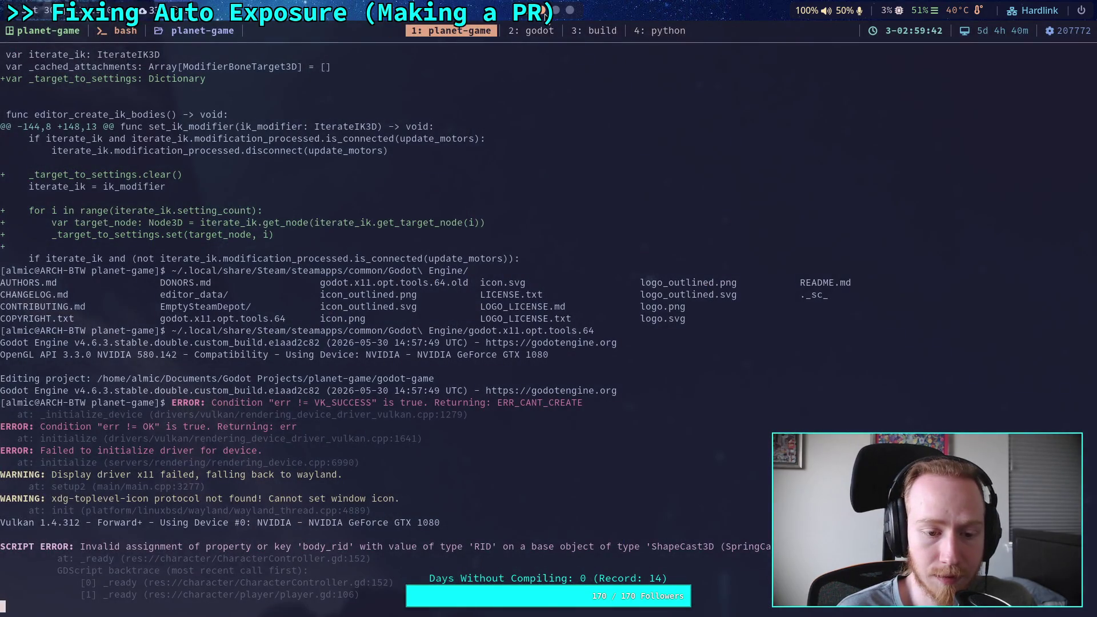
scroll(542, 11, down, 1)
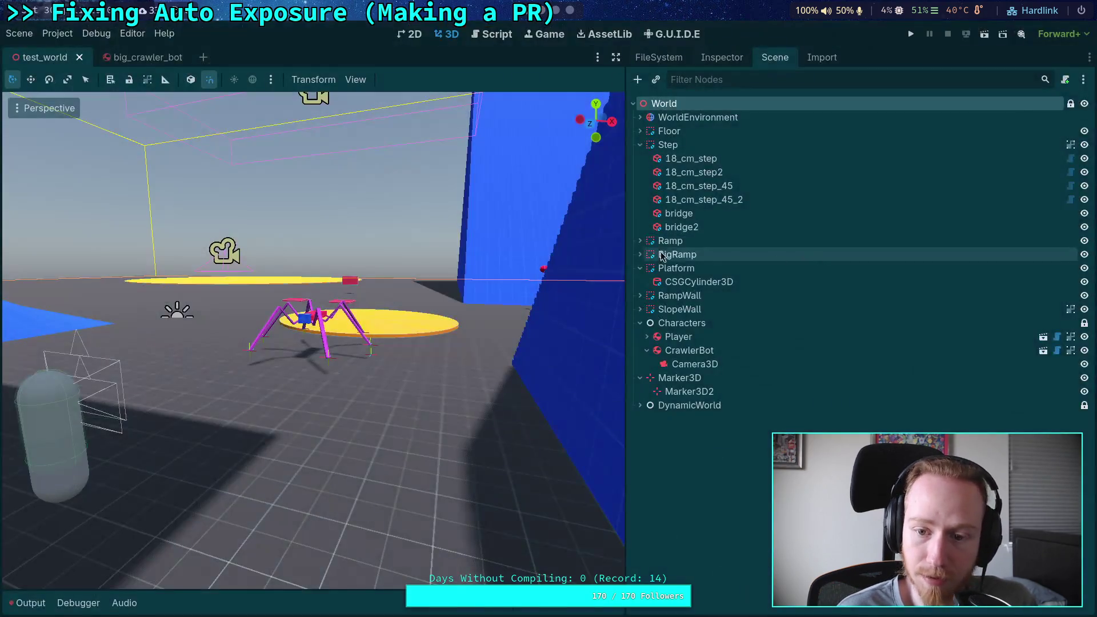
scroll(543, 11, up, 1)
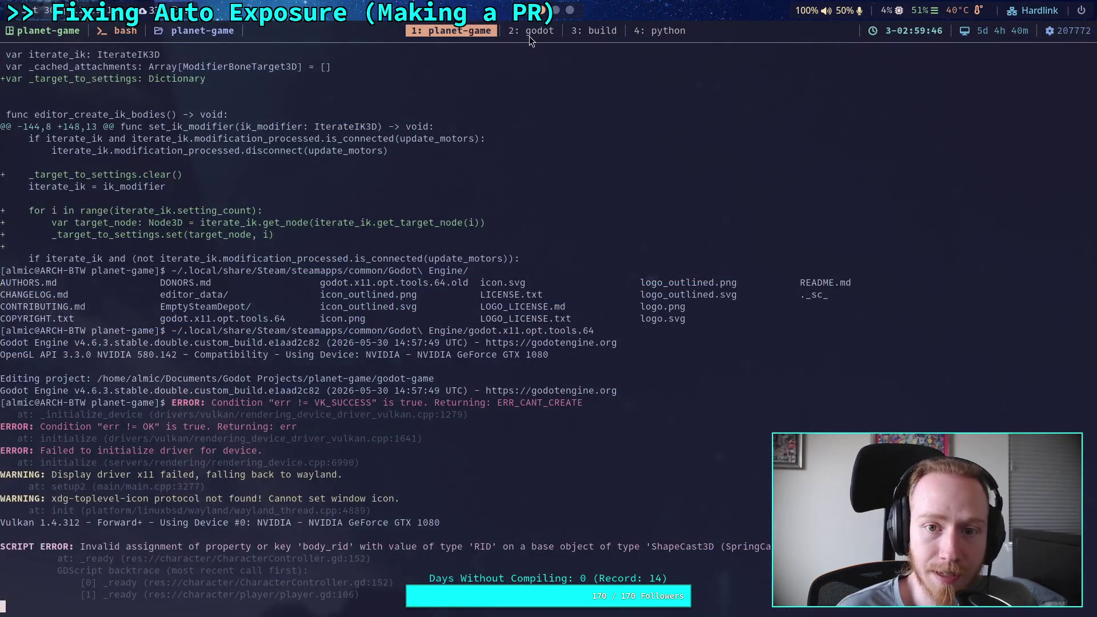
click(529, 35)
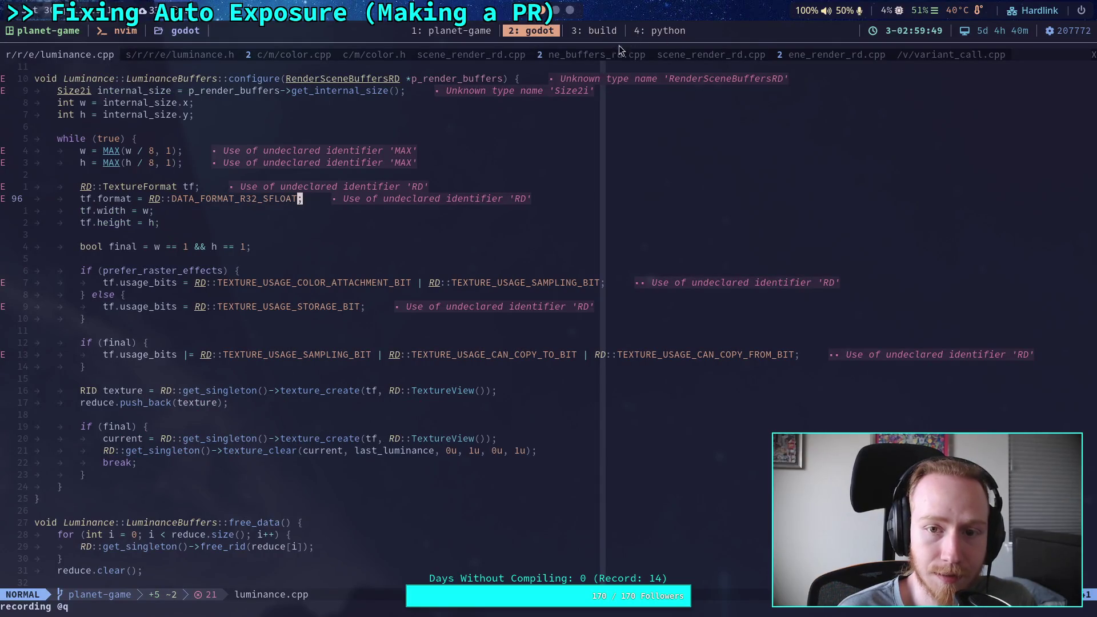
key(q)
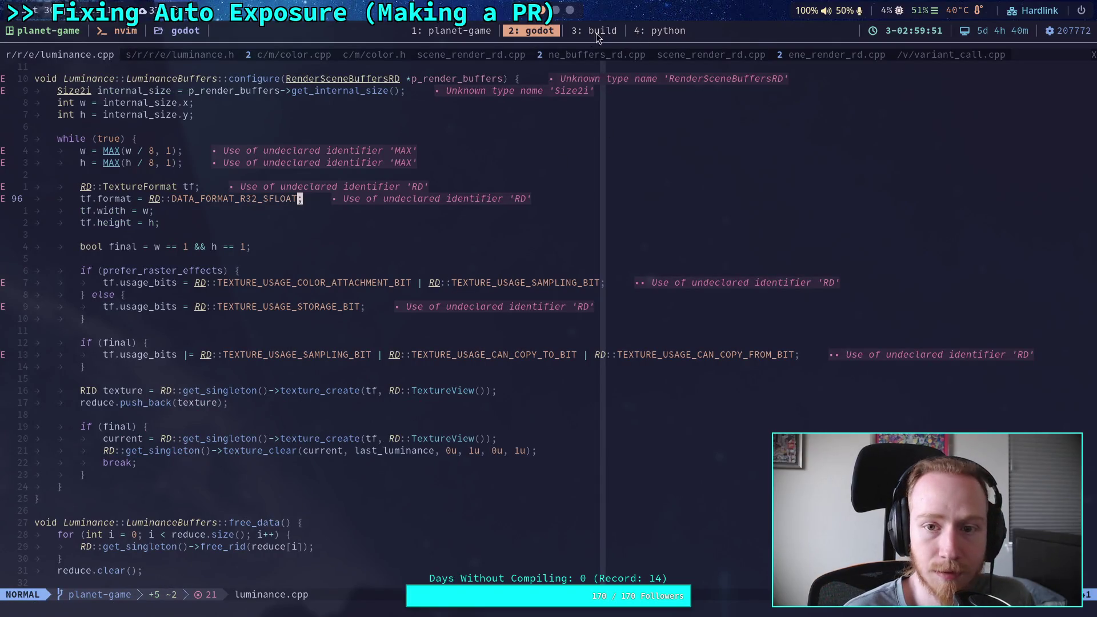
Cycle through the workspaces to reach the Crawler Bot notes in Obsidian.
click(595, 33)
scroll(605, 29, up, 2)
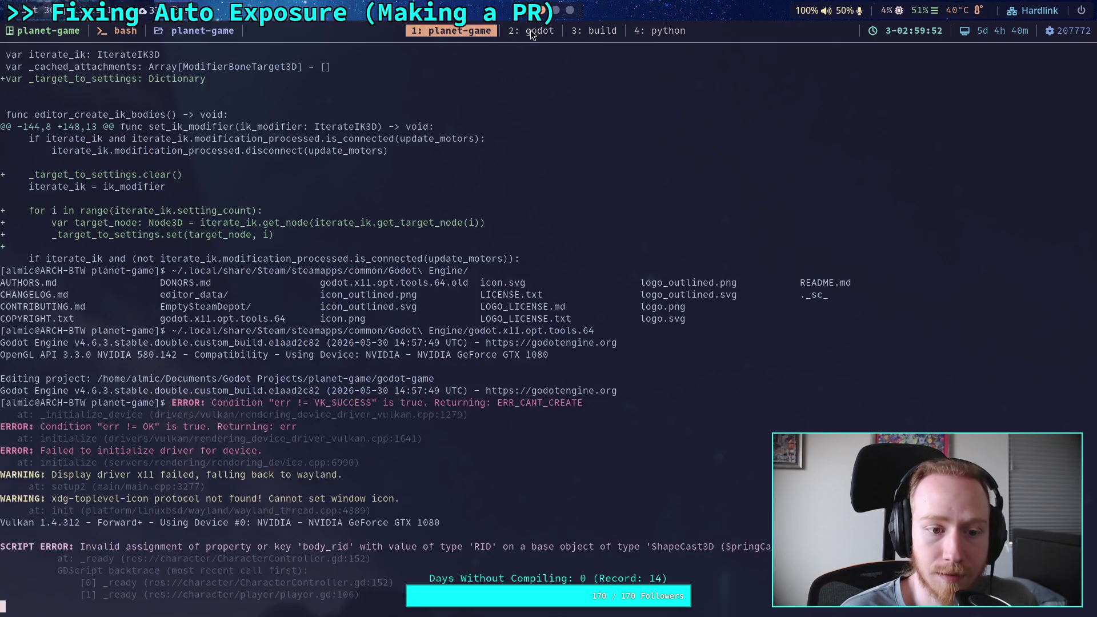
click(531, 34)
click(450, 32)
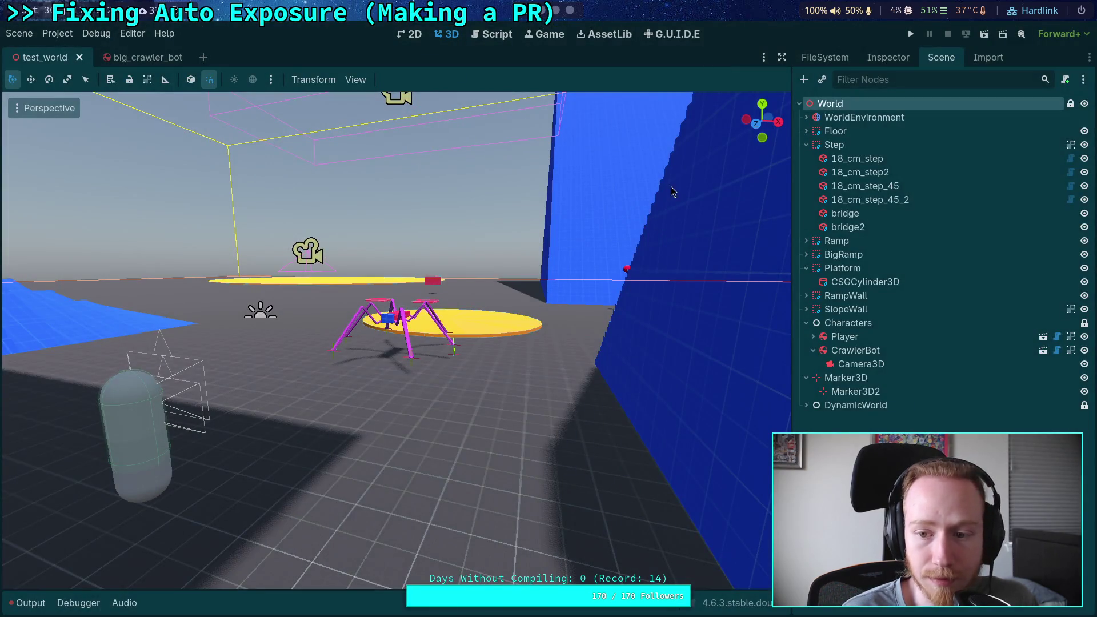
click(553, 11)
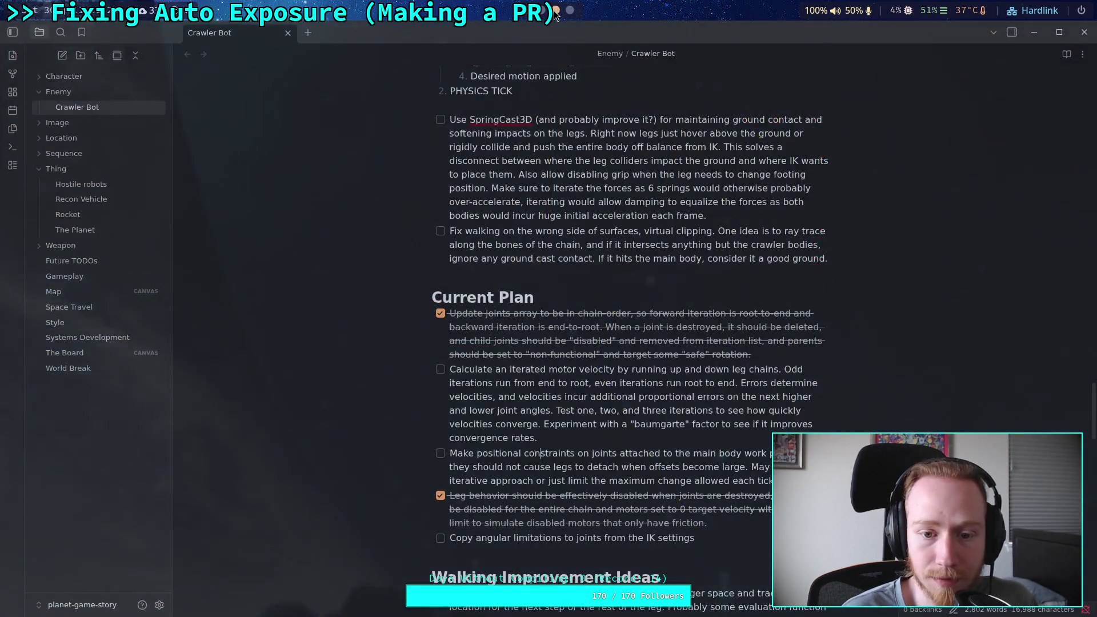
Leave the Crawler Bot notes and return to the planet-game terminal workspace with Godot's log.
click(541, 10)
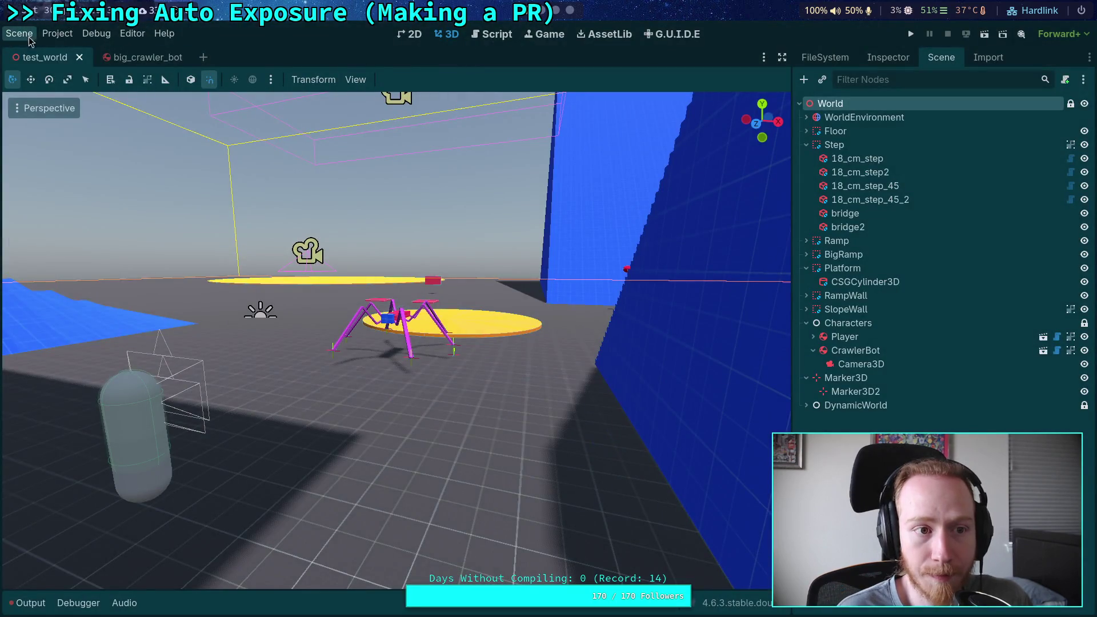
In big_crawler_bot, widen the Scene dock, zoom out, select FR_Tibia_Body, then return to test_world.
click(28, 38)
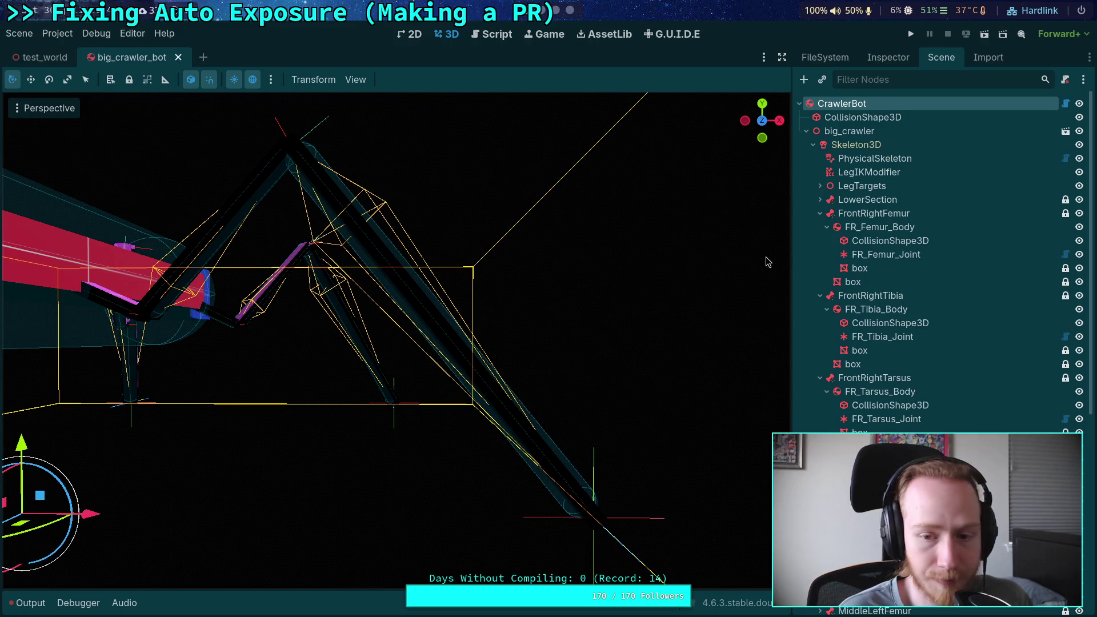
drag(792, 260, 765, 269)
scroll(558, 240, down, 5)
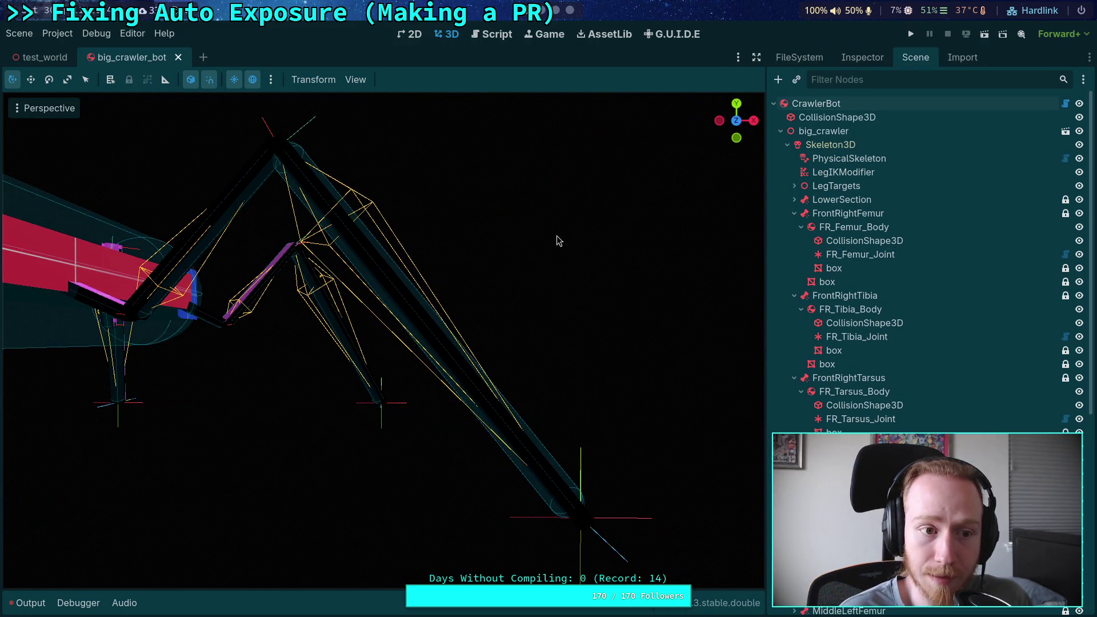
scroll(437, 231, down, 5)
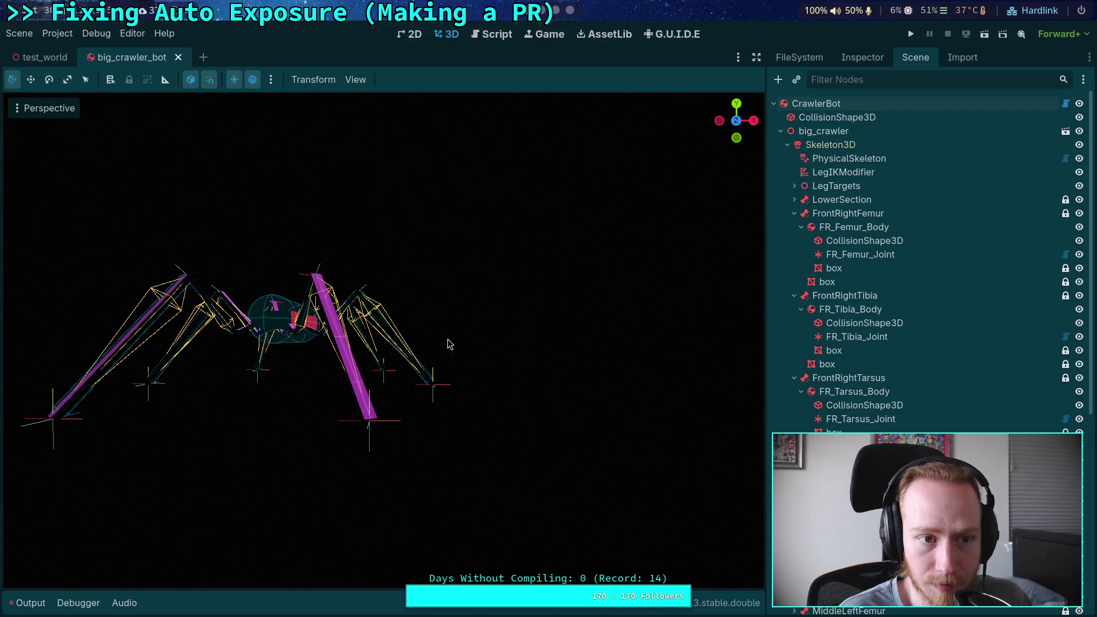
click(850, 309)
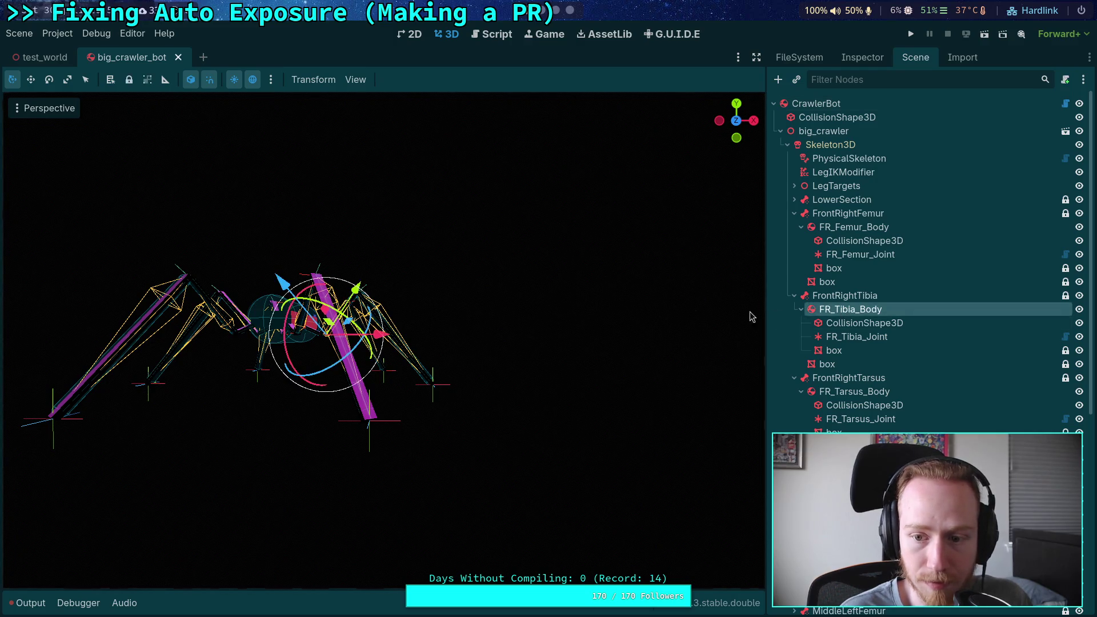
key(ctrl+Tab)
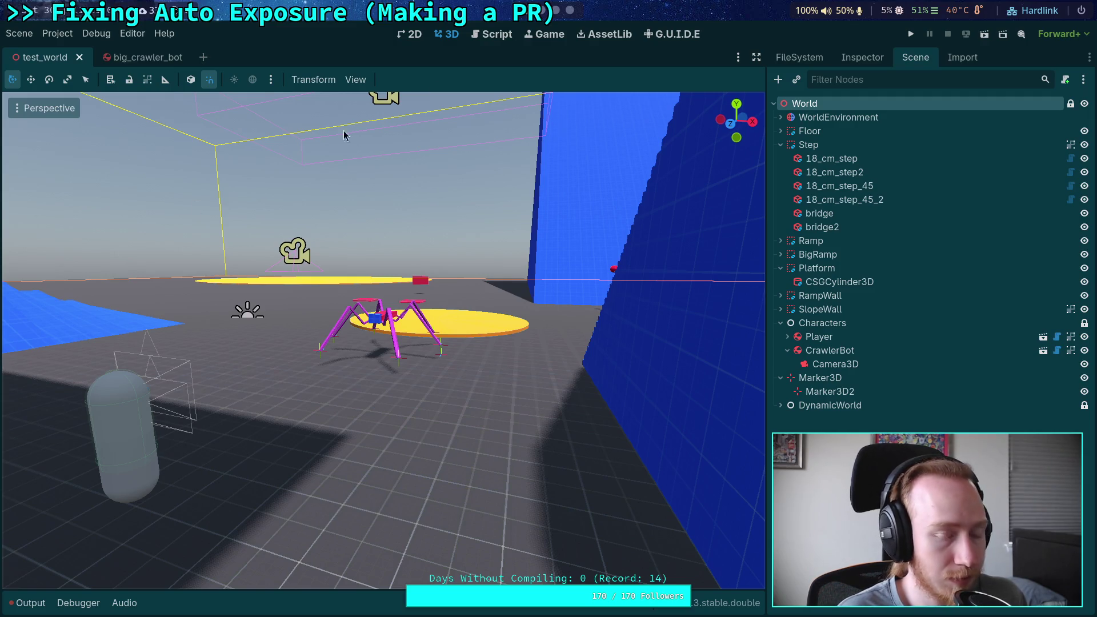
key(alt+Tab)
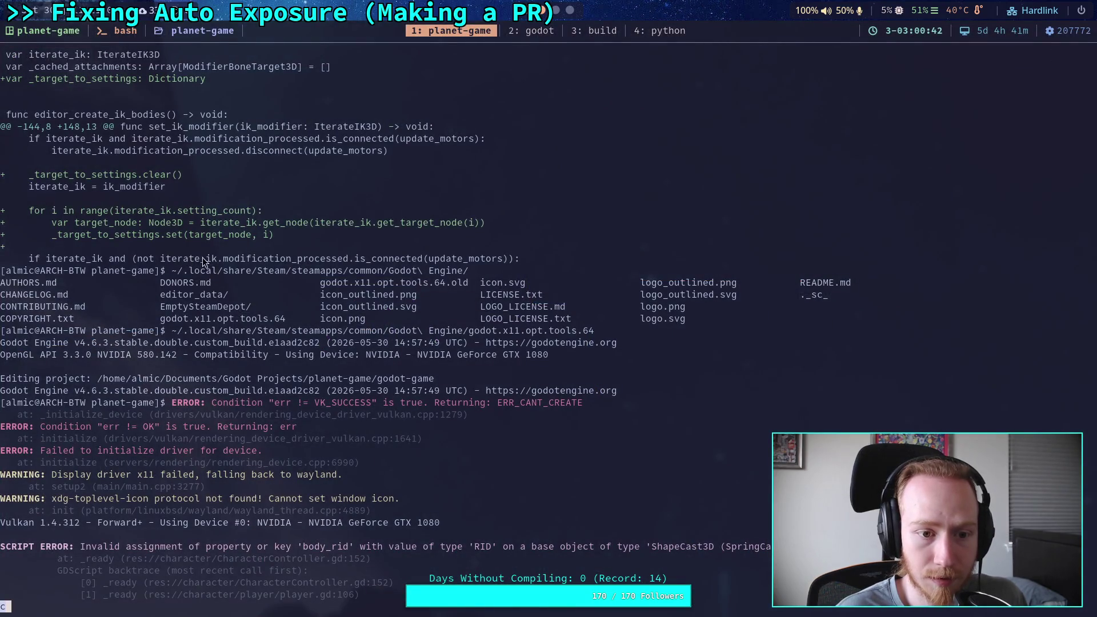
key(alt+Tab)
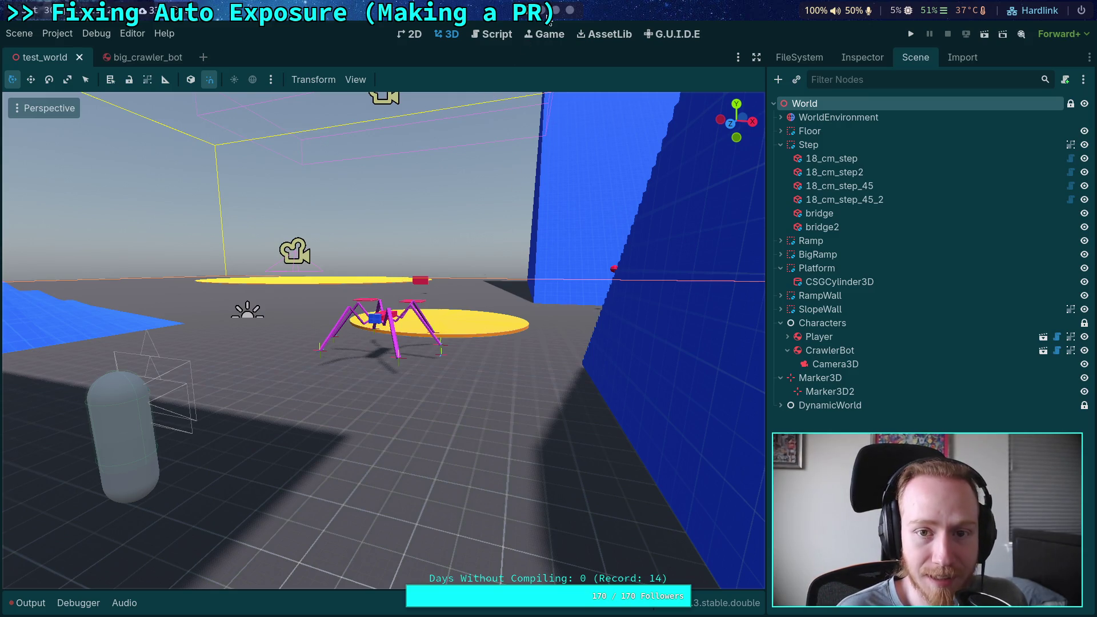
key(super+1)
key(super+2)
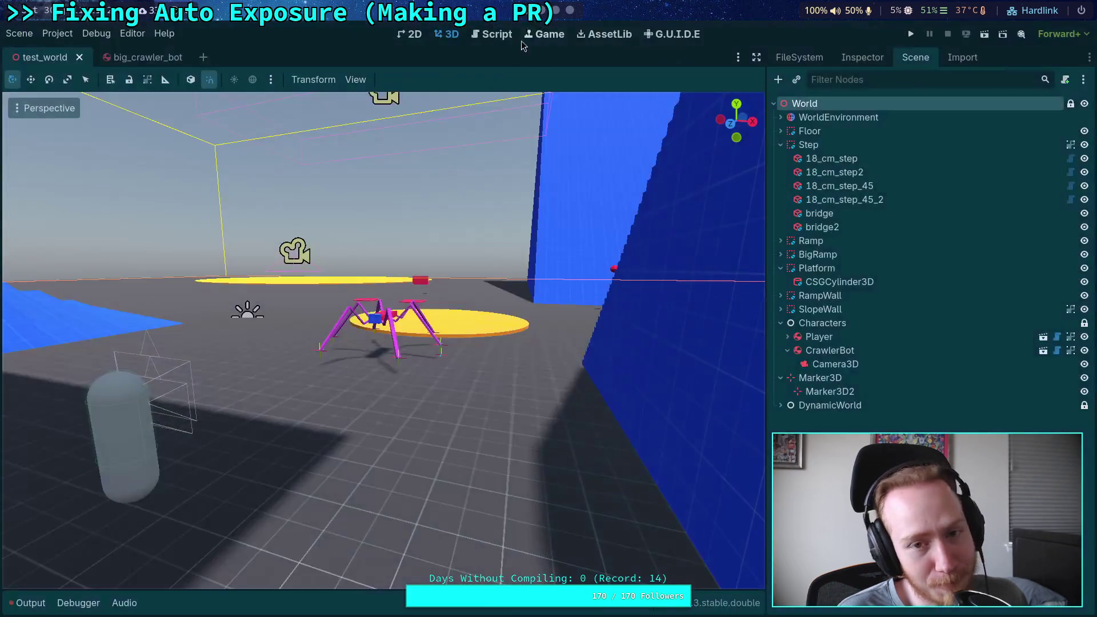
key(super+1)
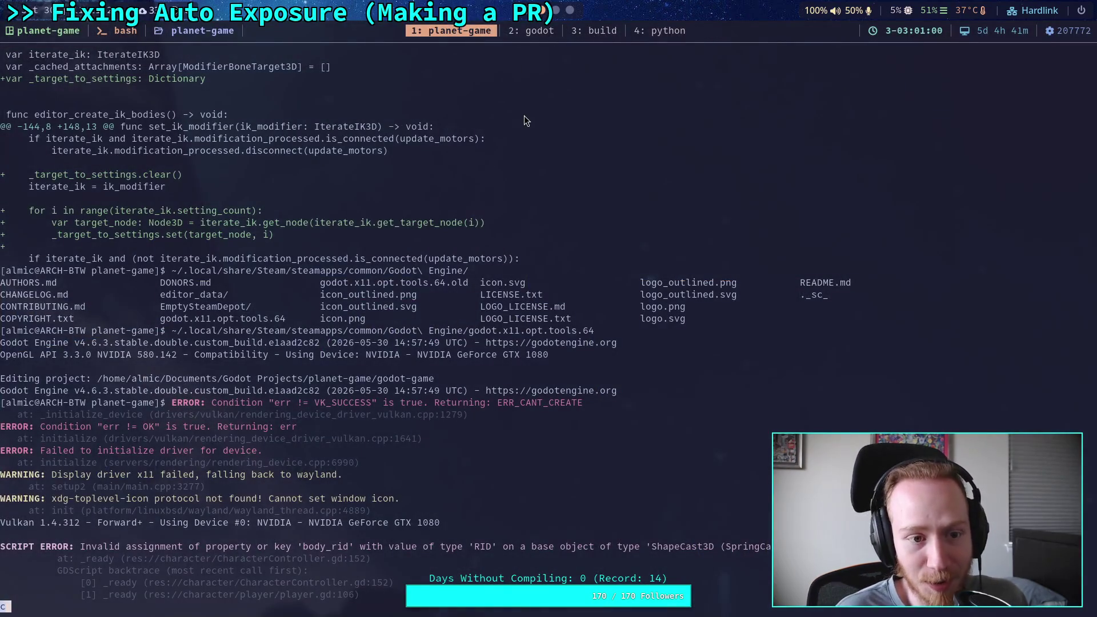
click(529, 33)
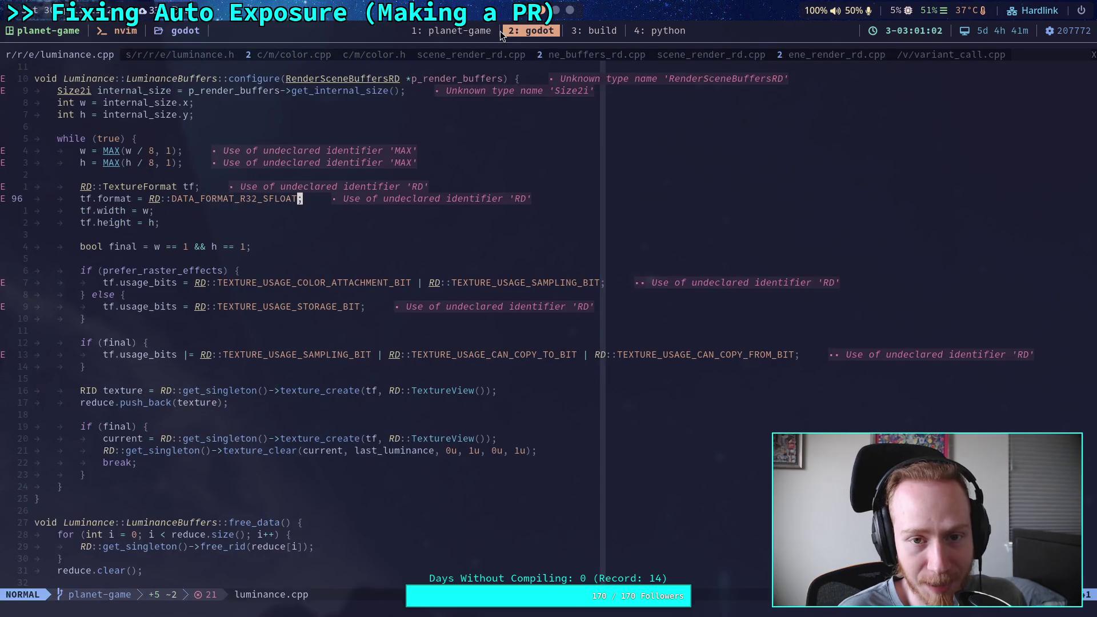
click(499, 31)
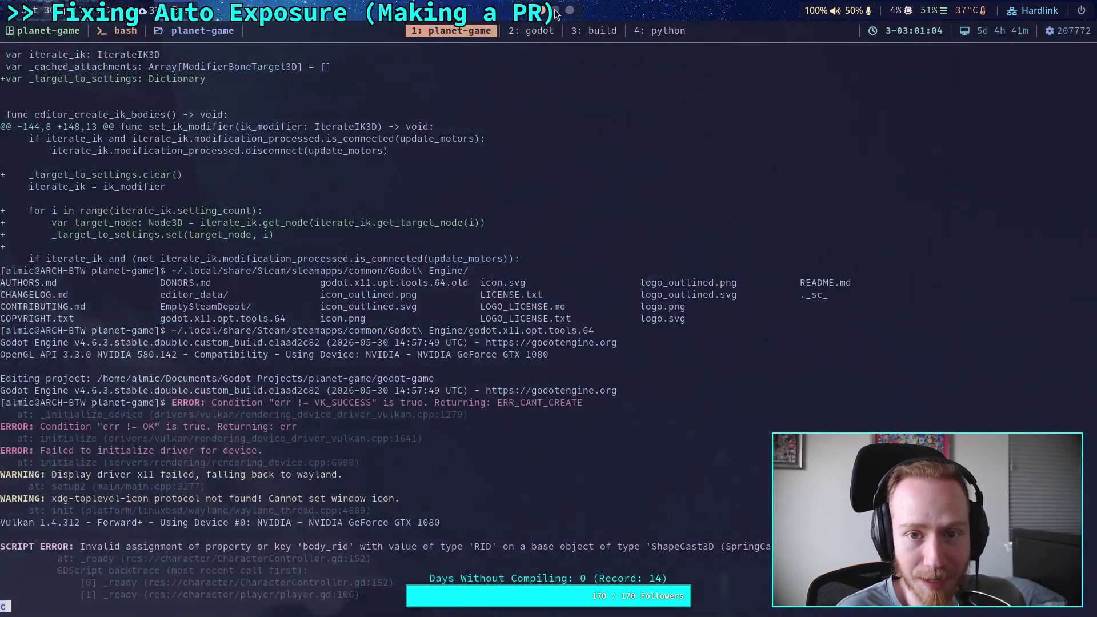
click(526, 32)
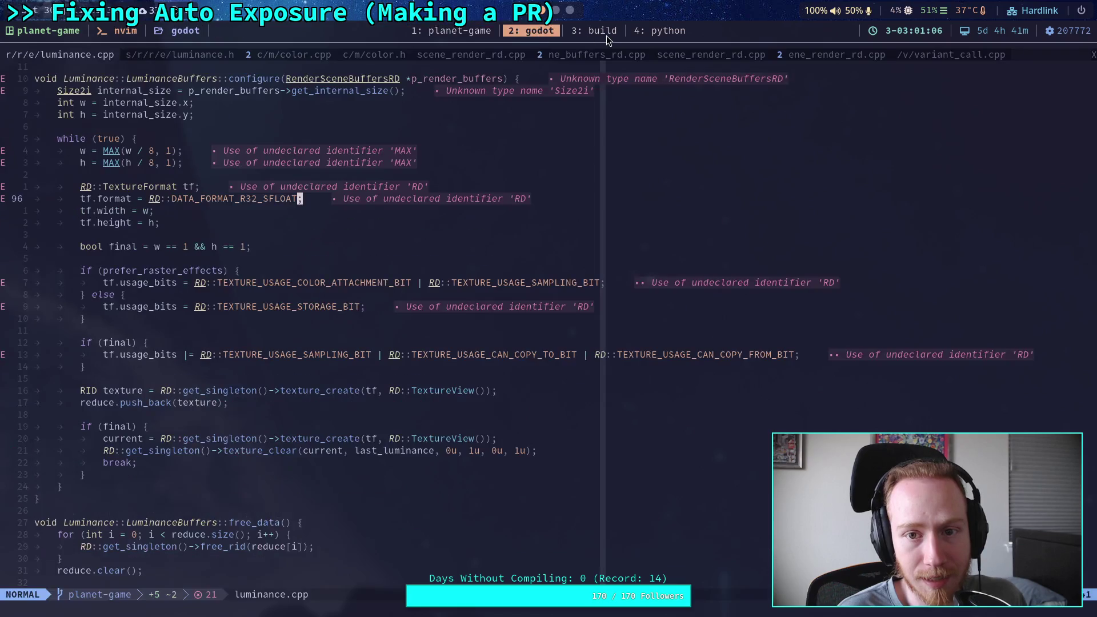
click(606, 33)
click(533, 30)
click(588, 32)
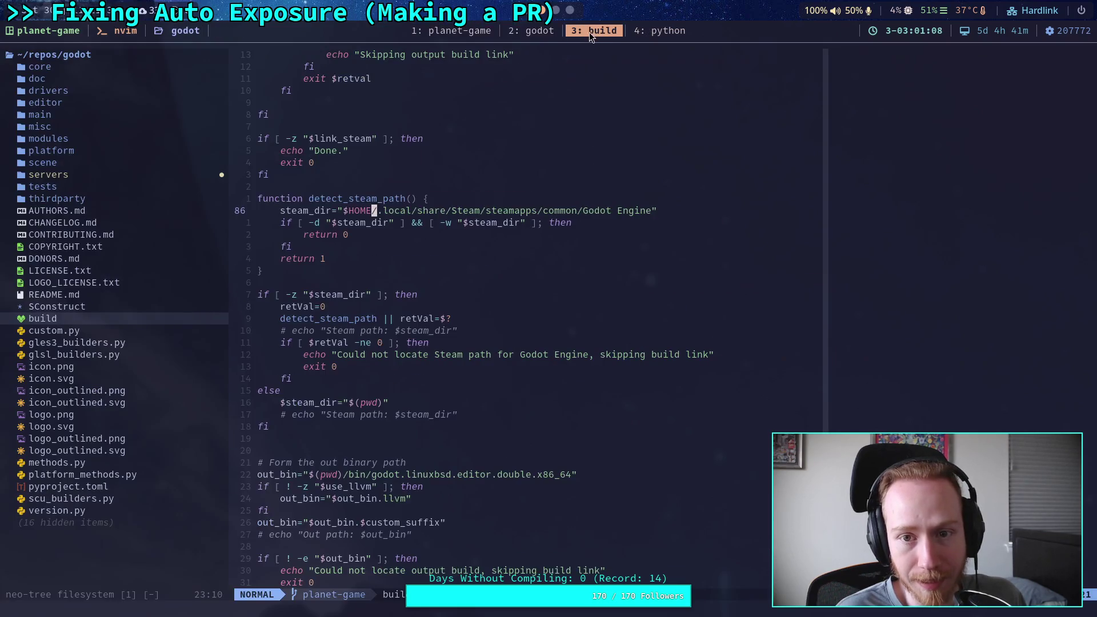
click(448, 29)
click(539, 31)
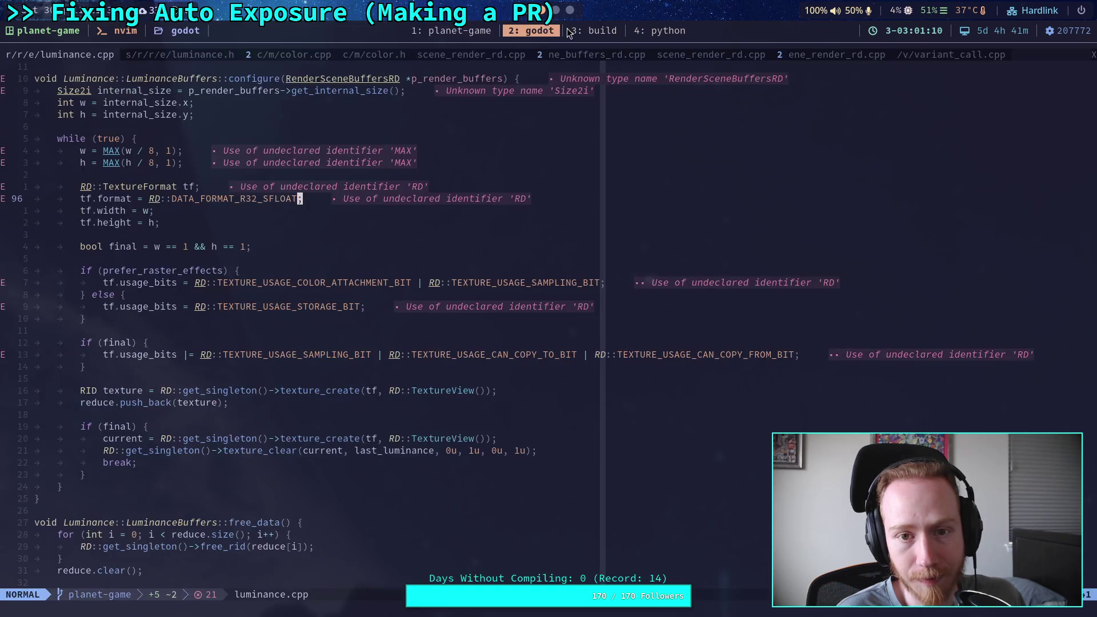
click(451, 30)
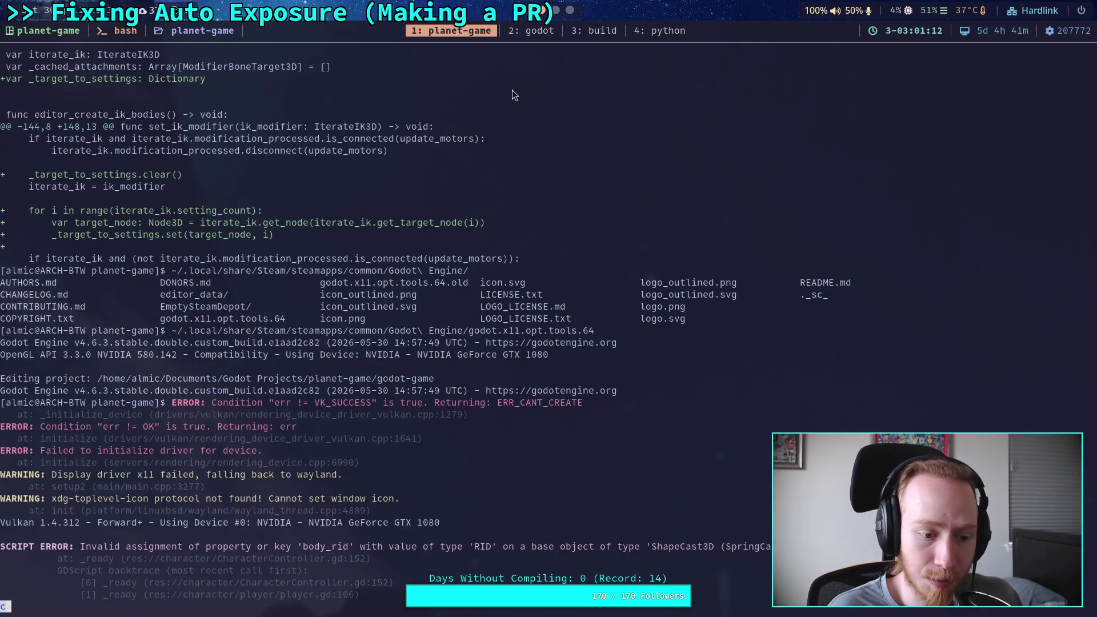
scroll(430, 391, down, 2)
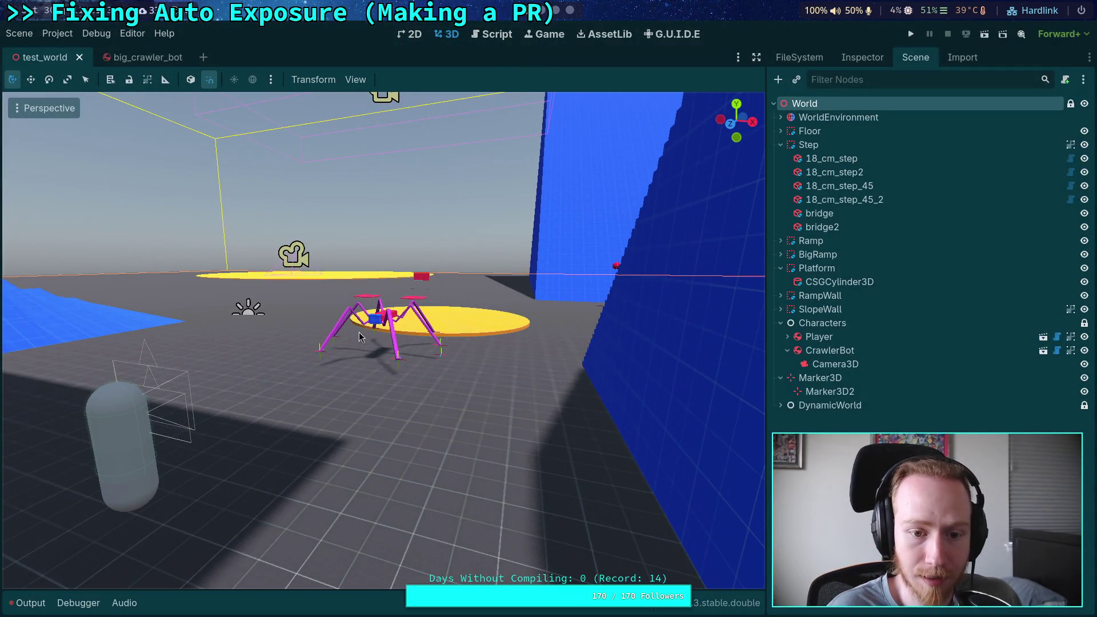
Orbit around the stairs, then view the big_crawler_bot scene front-on with FR_Tibia_Body deselected.
scroll(430, 391, down, 5)
mouse_move(427, 386)
mouse_down()
mouse_move(360, 363)
mouse_move(461, 429)
mouse_move(373, 405)
mouse_move(280, 400)
mouse_up()
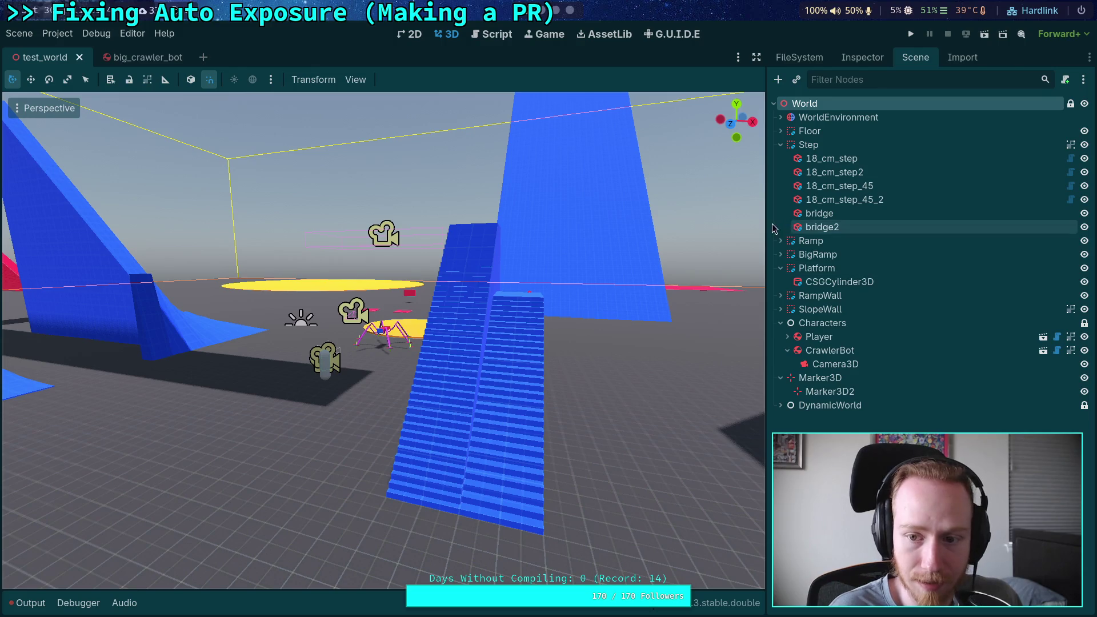
drag(766, 225, 828, 228)
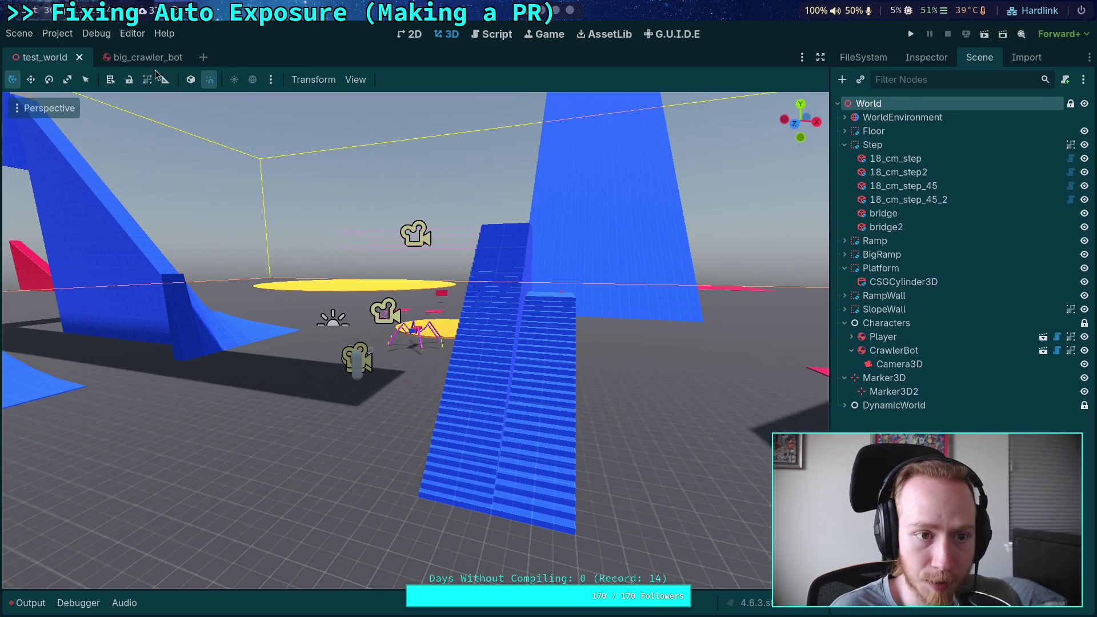
click(146, 57)
click(657, 327)
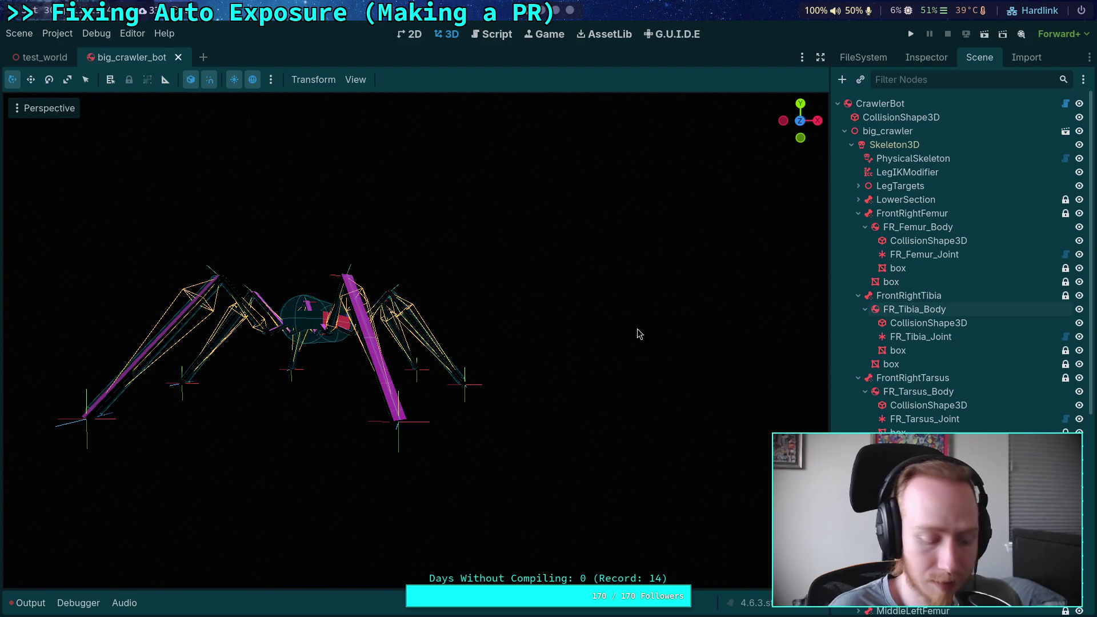
key(KP_1)
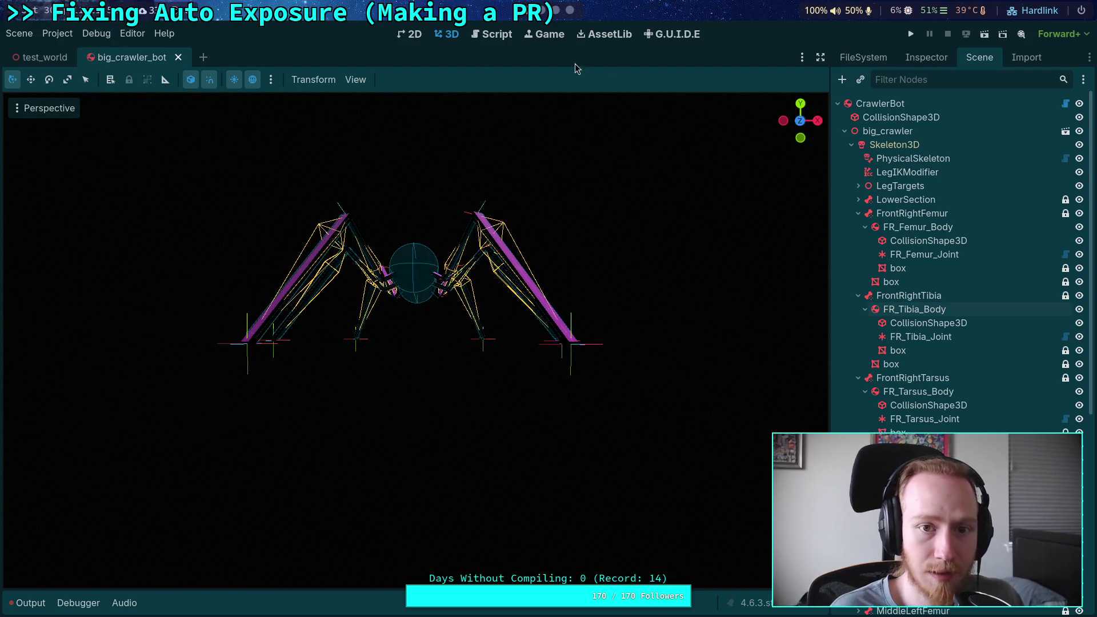
Quit the Godot editor from the Scene menu and return to the terminal.
click(18, 34)
click(88, 331)
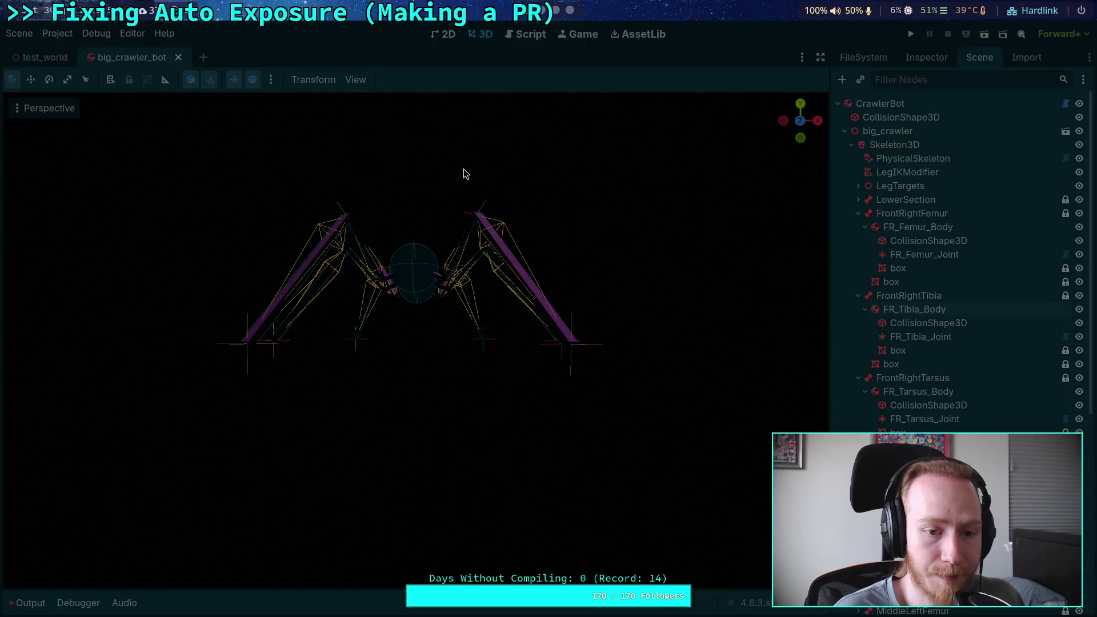
key(super+1)
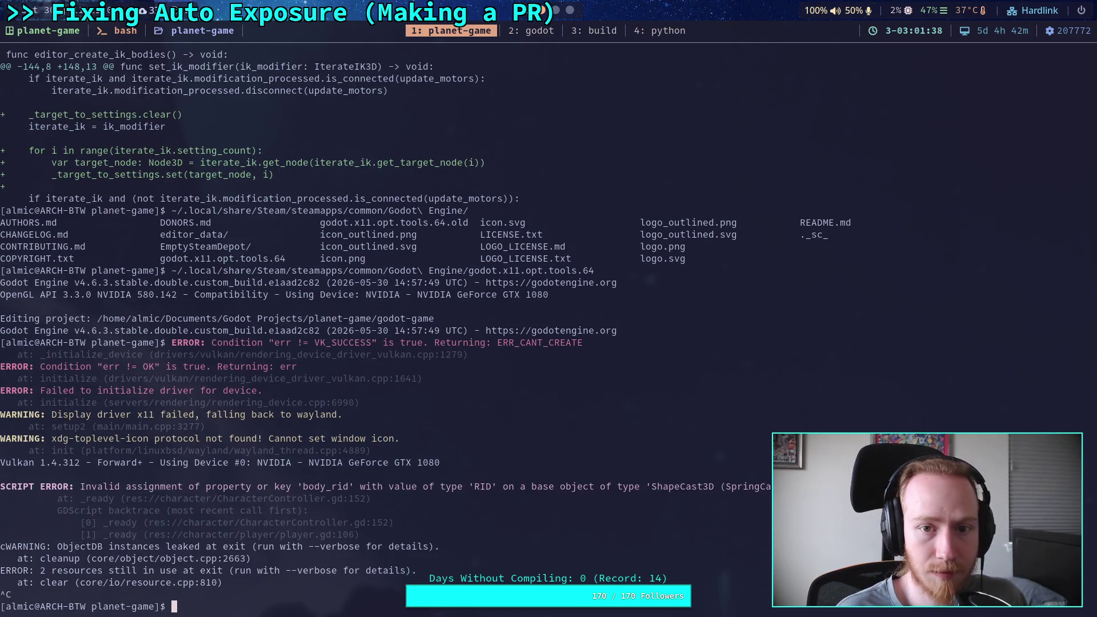
key(super+2)
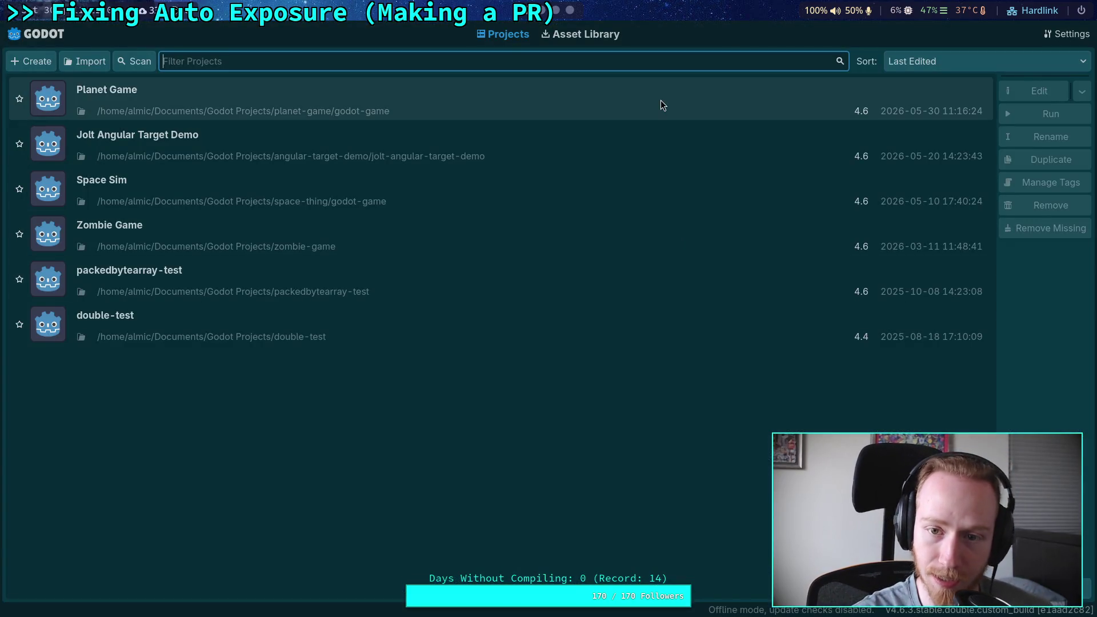
double_click(660, 101)
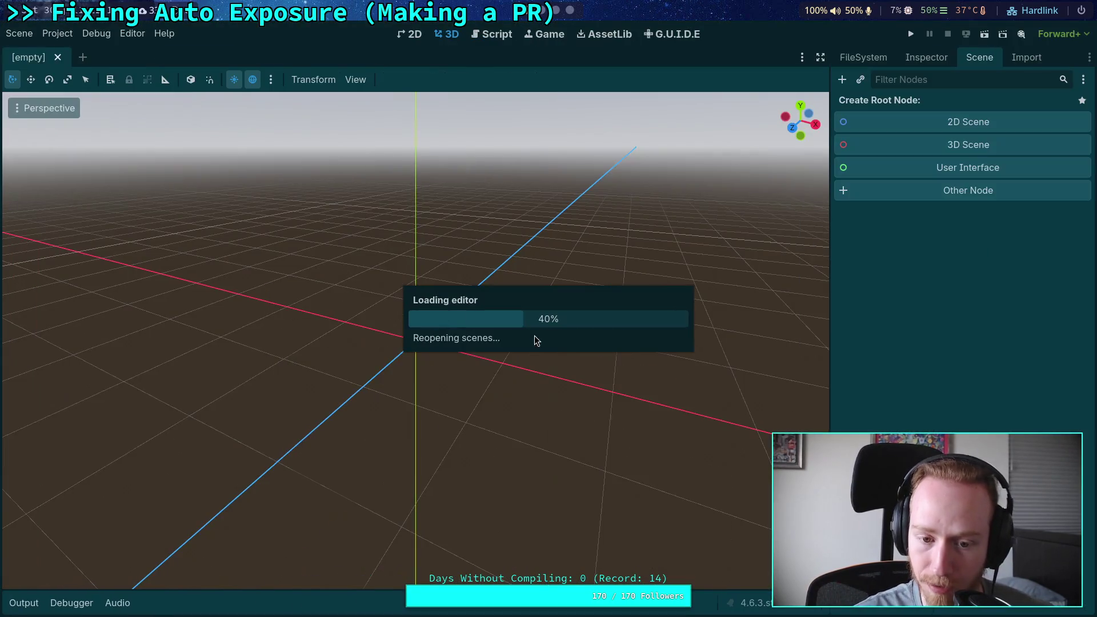
scroll(376, 510, down, 5)
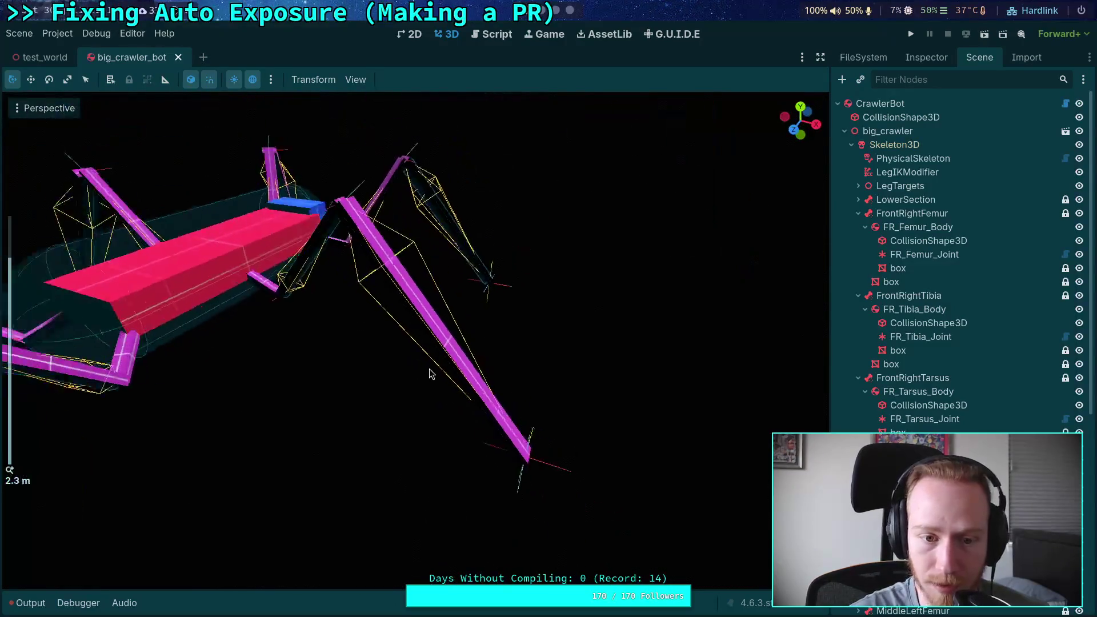
click(45, 57)
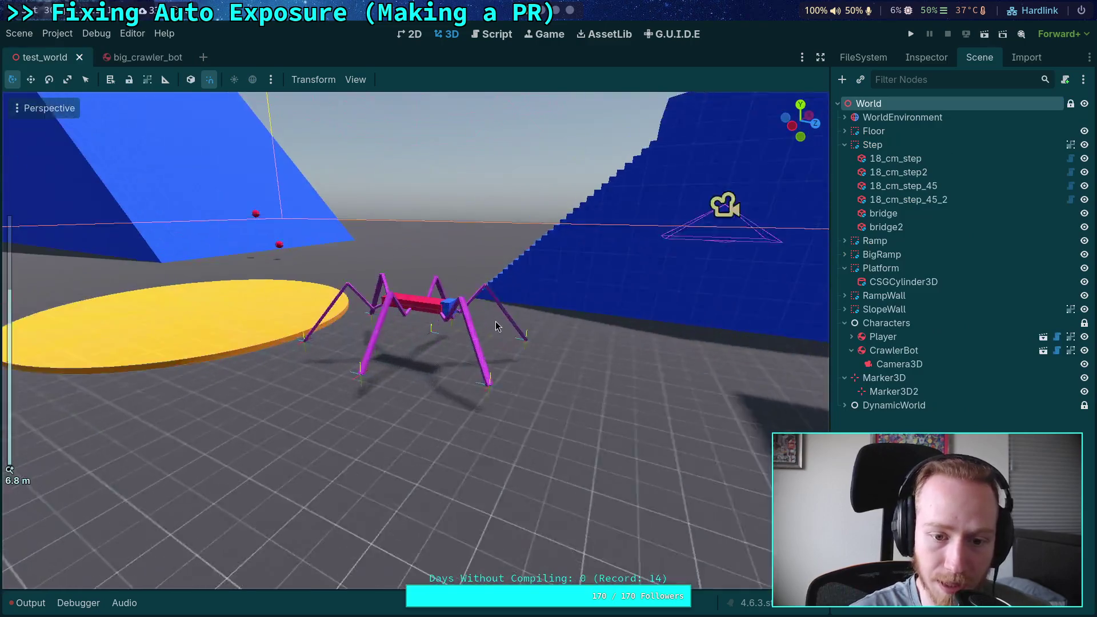
mouse_move(495, 321)
mouse_down()
mouse_move(439, 314)
mouse_move(331, 358)
mouse_move(403, 300)
mouse_move(582, 286)
mouse_move(224, 291)
mouse_move(198, 273)
mouse_move(479, 236)
mouse_move(606, 238)
mouse_up()
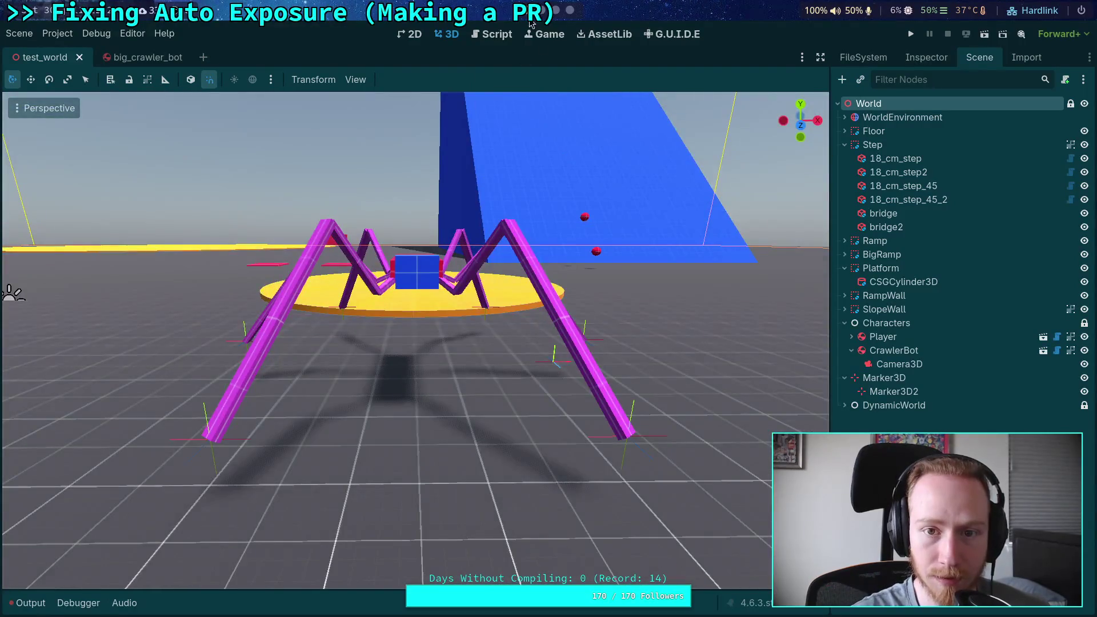
key(ctrl+c)
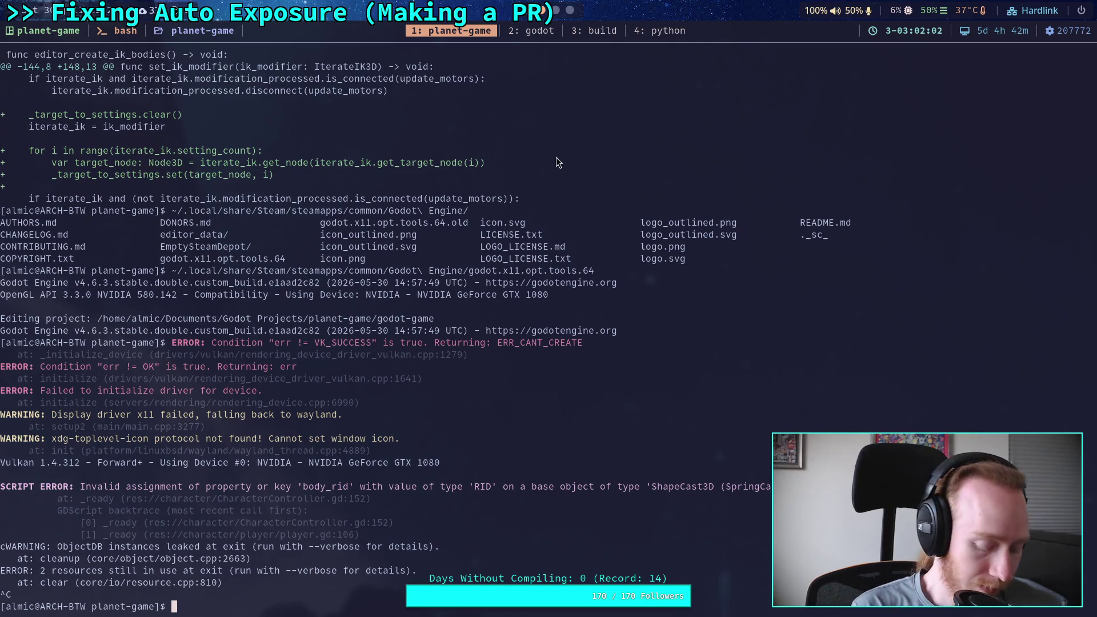
Correct the mistyped ~/.config/trashrc path and open ~/.tmux.conf in nvim with the n command.
text(n ~/)
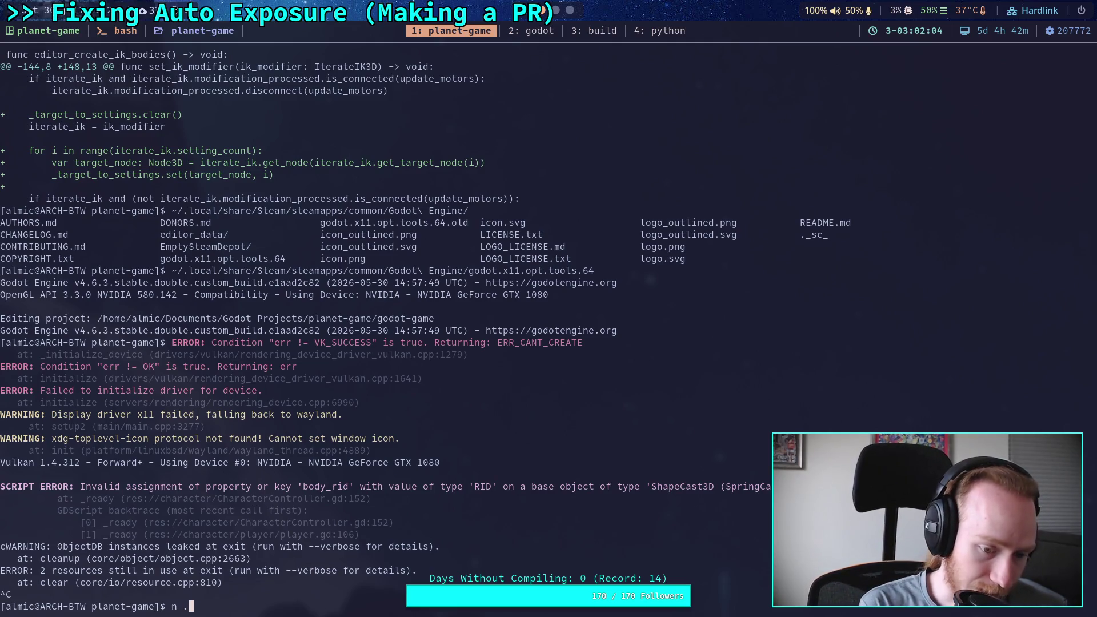
text(.config/trashrc)
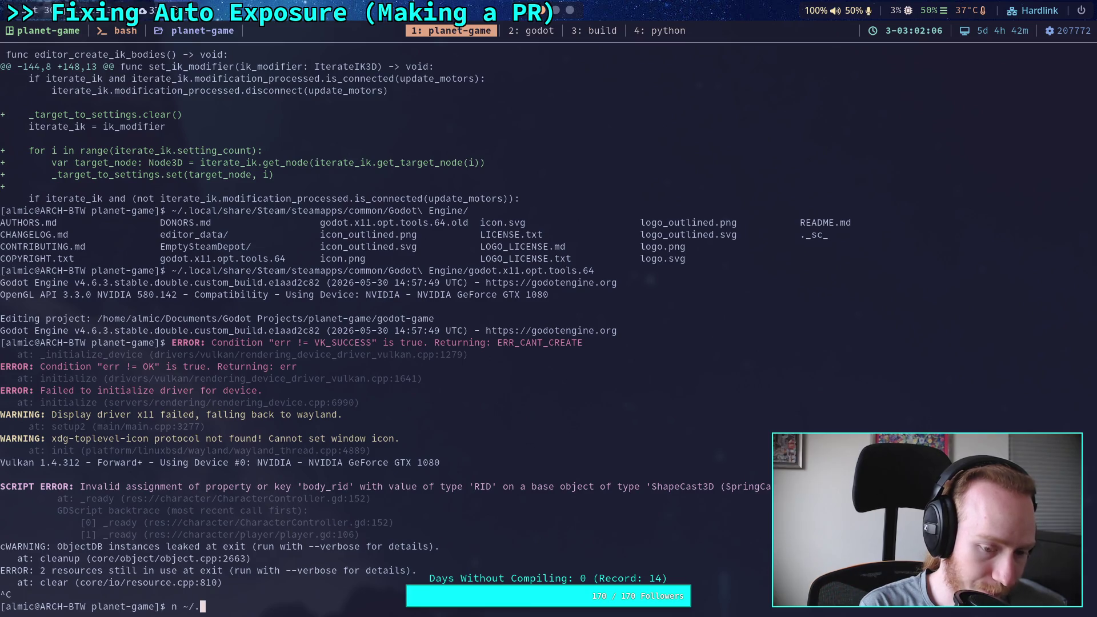
key(BackSpace)
key(BackSpace)
key(BackSpace)
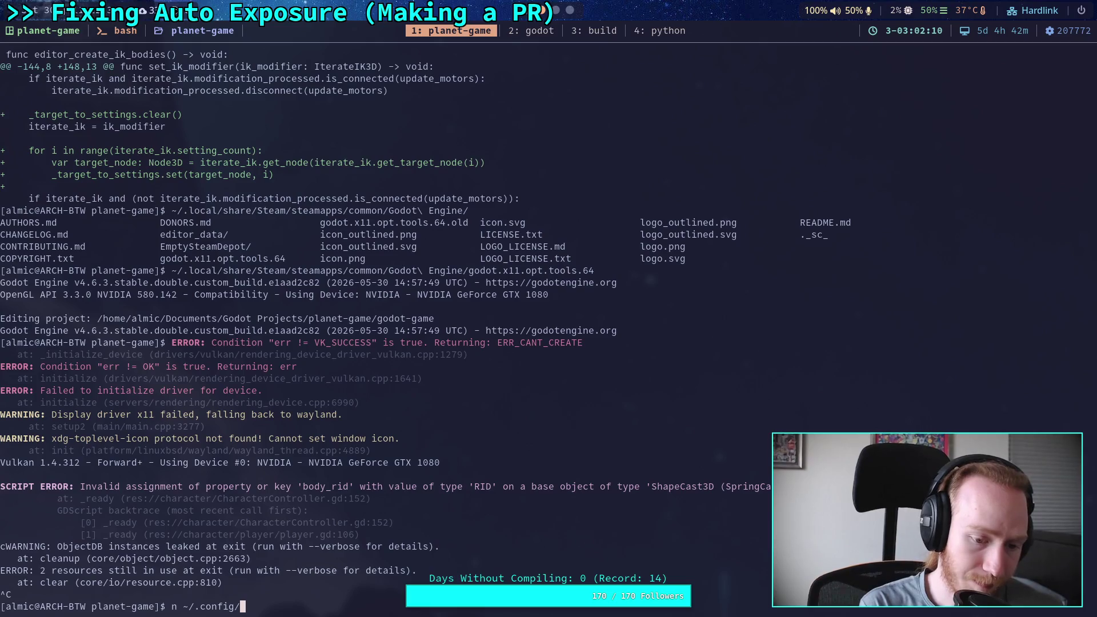
key(Tab)
key(Tab)
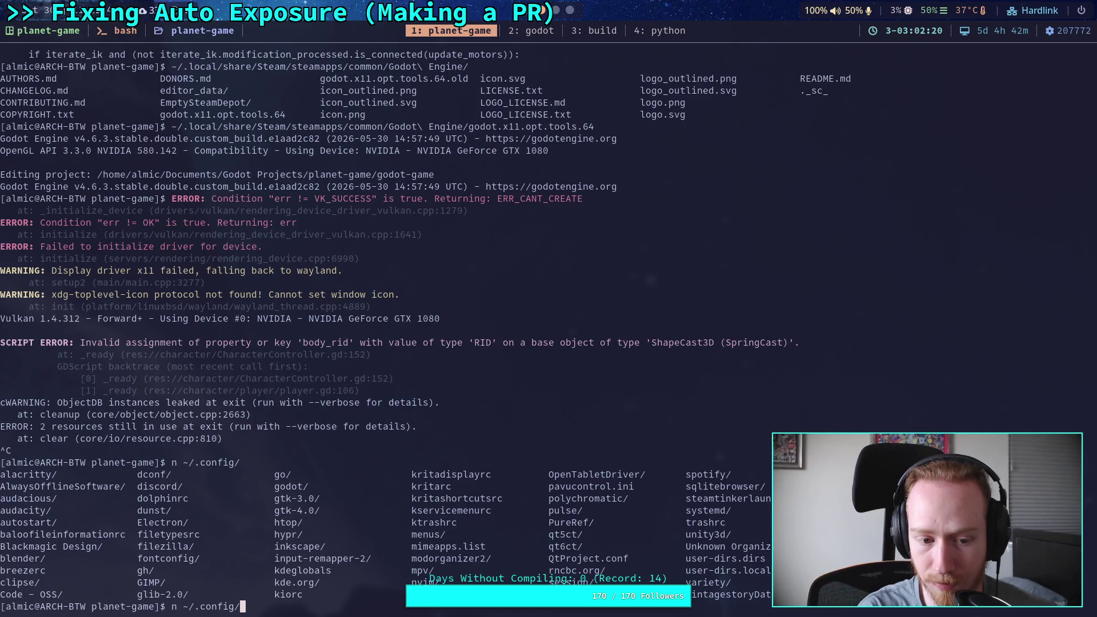
key(BackSpace)
key(BackSpace)
key(BackSpace)
text(tmux)
key(Tab)
key(Tab)
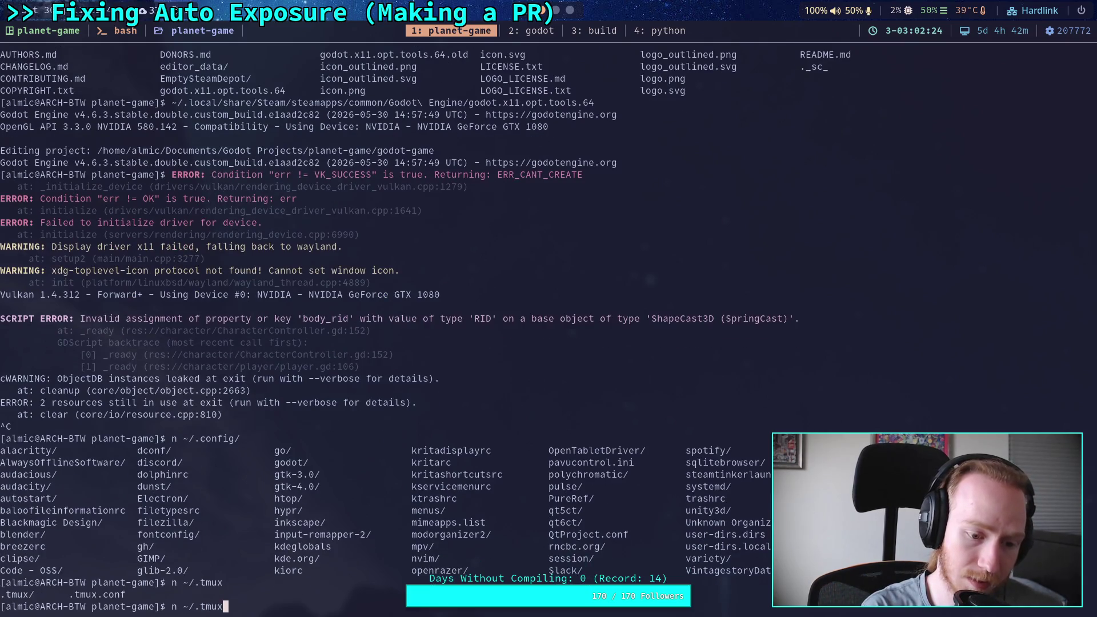
text(.c)
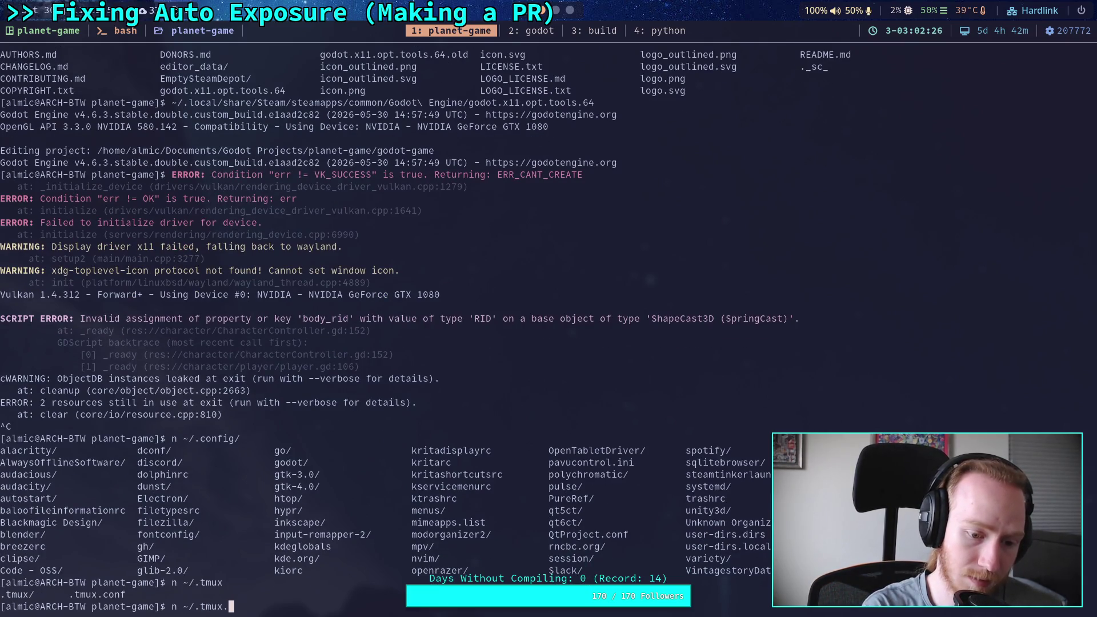
key(Tab)
key(Return)
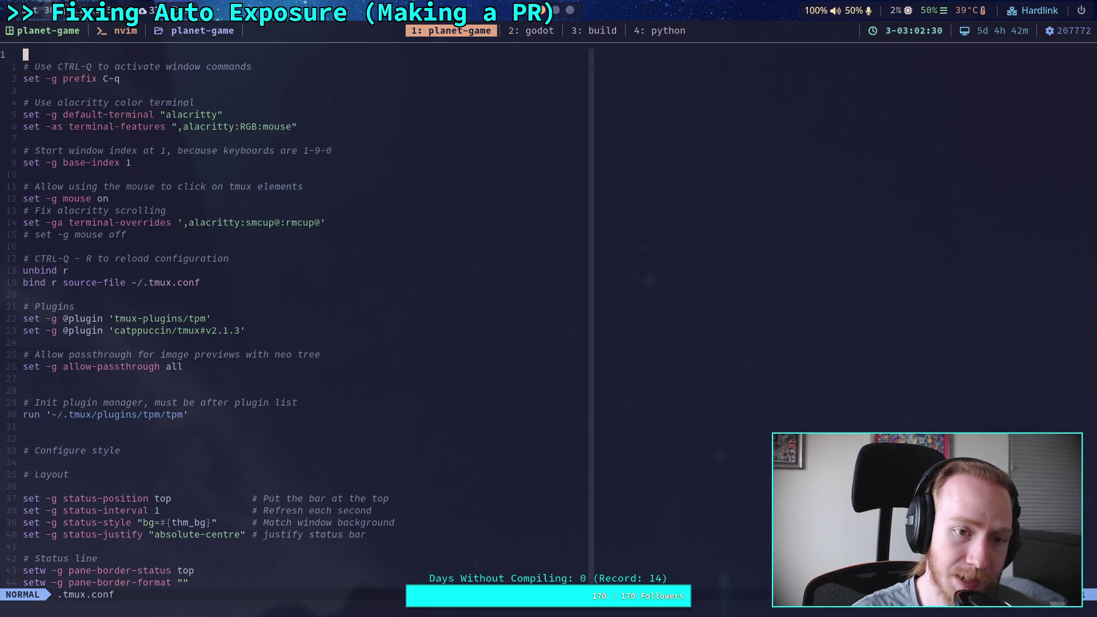
Scroll .tmux.conf down to the status-line settings, briefly peeking at the godot window.
key(ctrl+d)
key(ctrl+d)
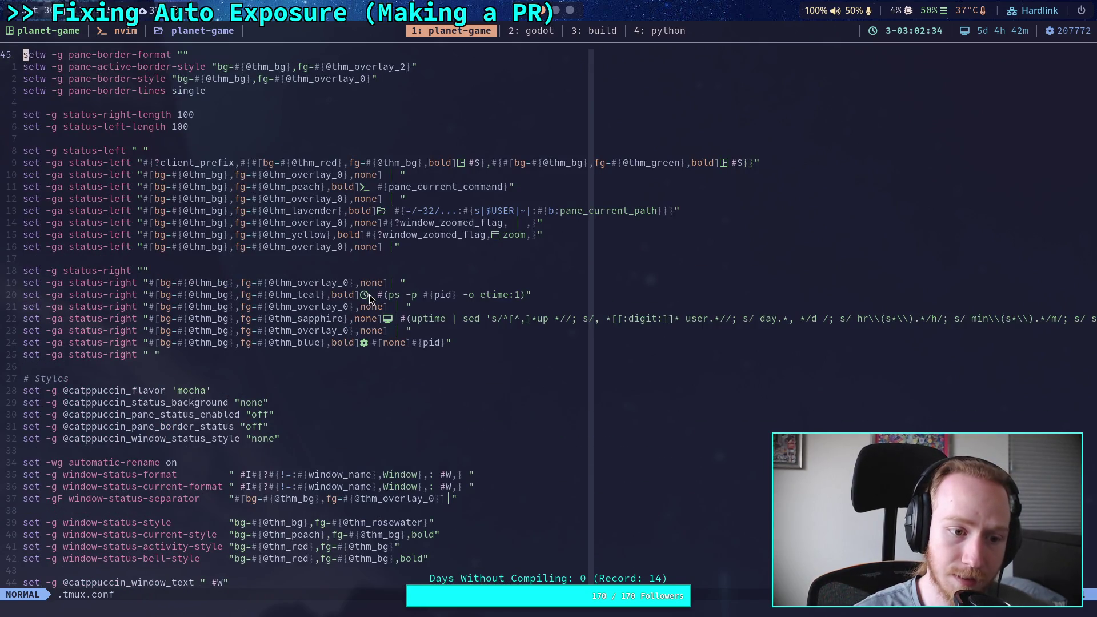
scroll(369, 299, up, 3)
drag(190, 450, 37, 238)
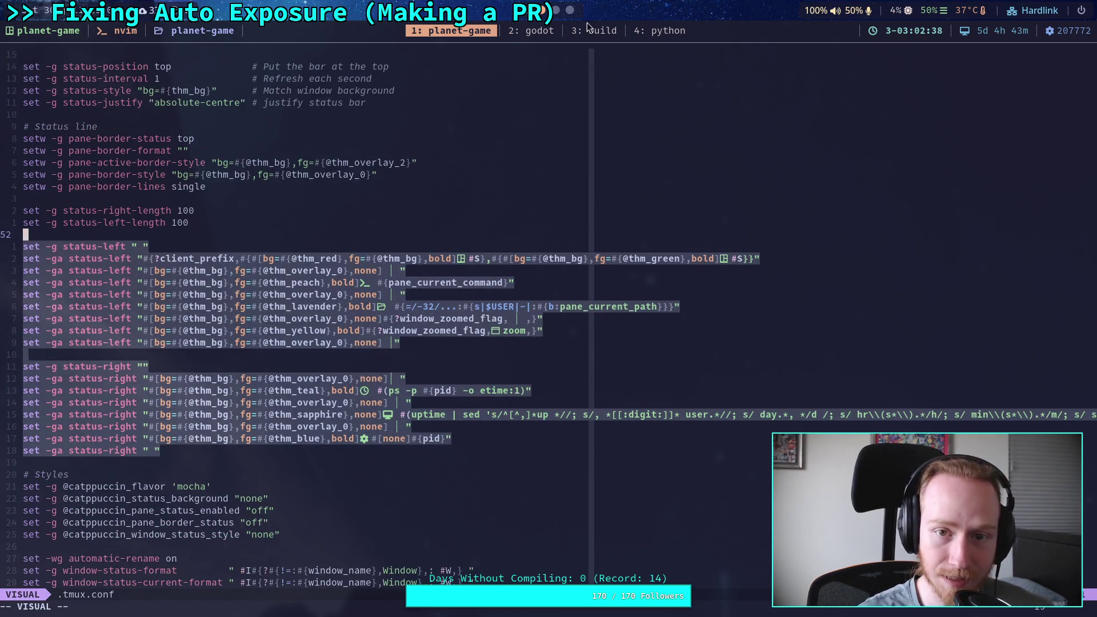
click(517, 33)
click(449, 33)
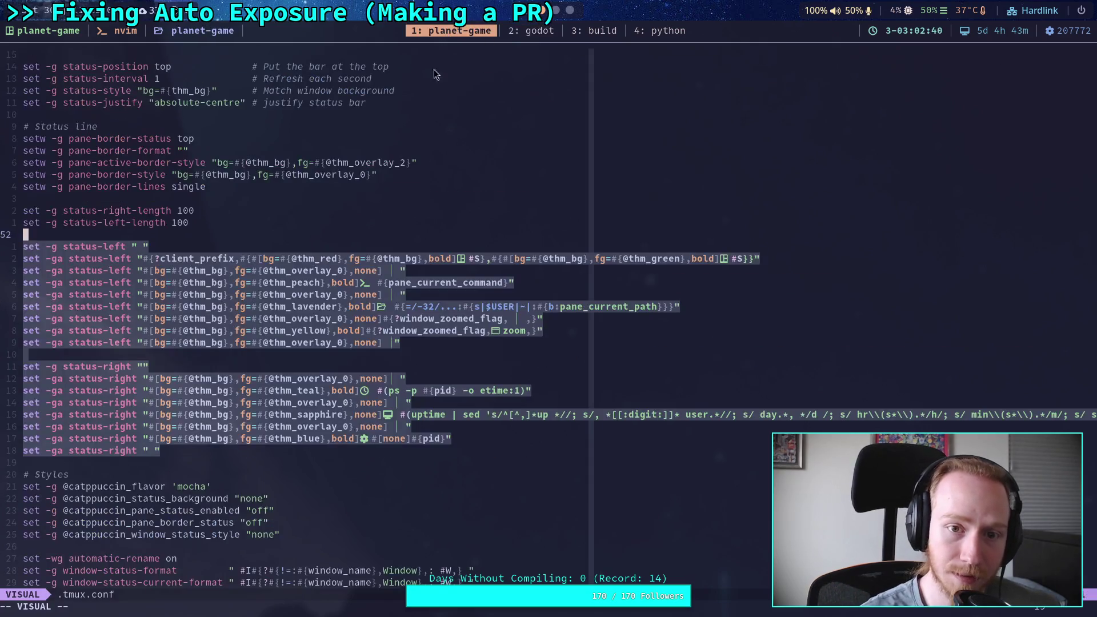
scroll(201, 391, down, 8)
click(231, 370)
click(265, 379)
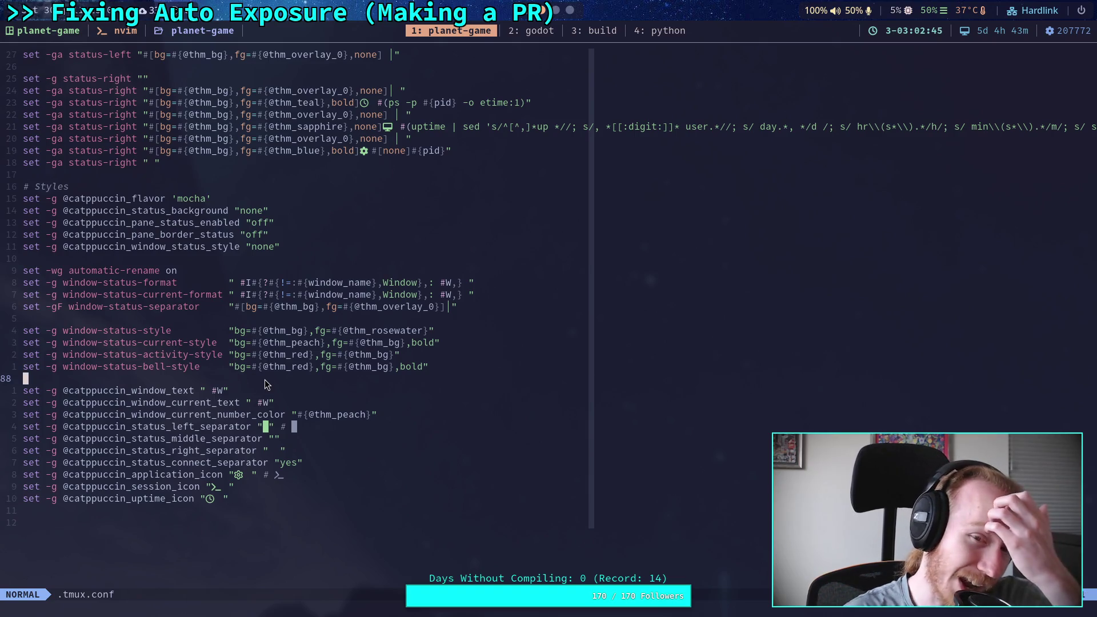
Scroll back up to the status-position line, then quit the file with :q.
scroll(265, 379, up, 4)
scroll(511, 348, up, 1)
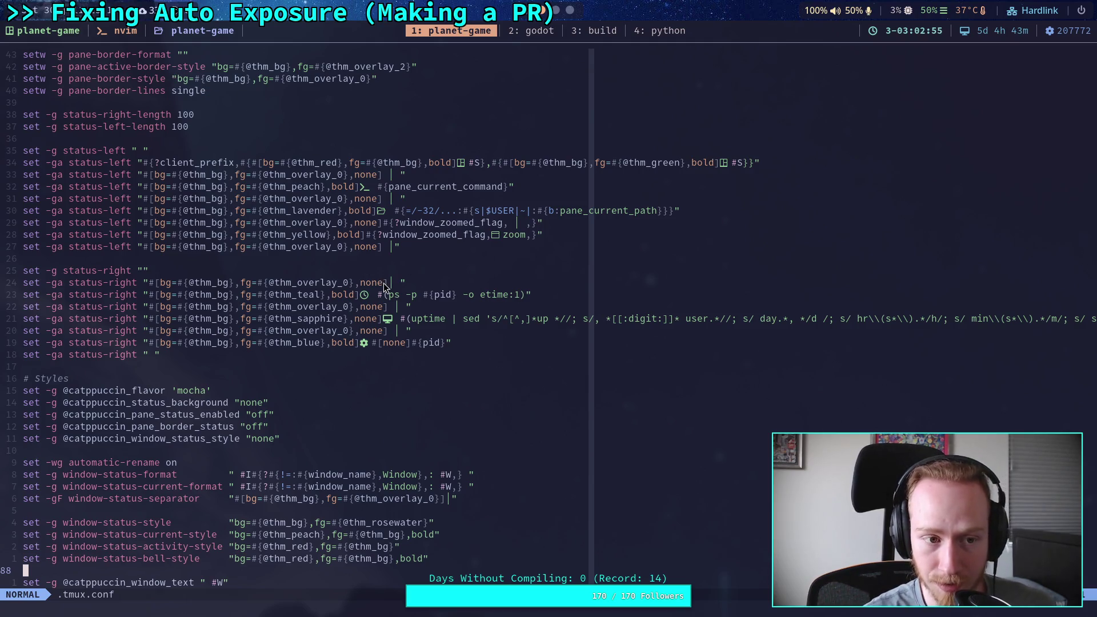
scroll(383, 283, up, 2)
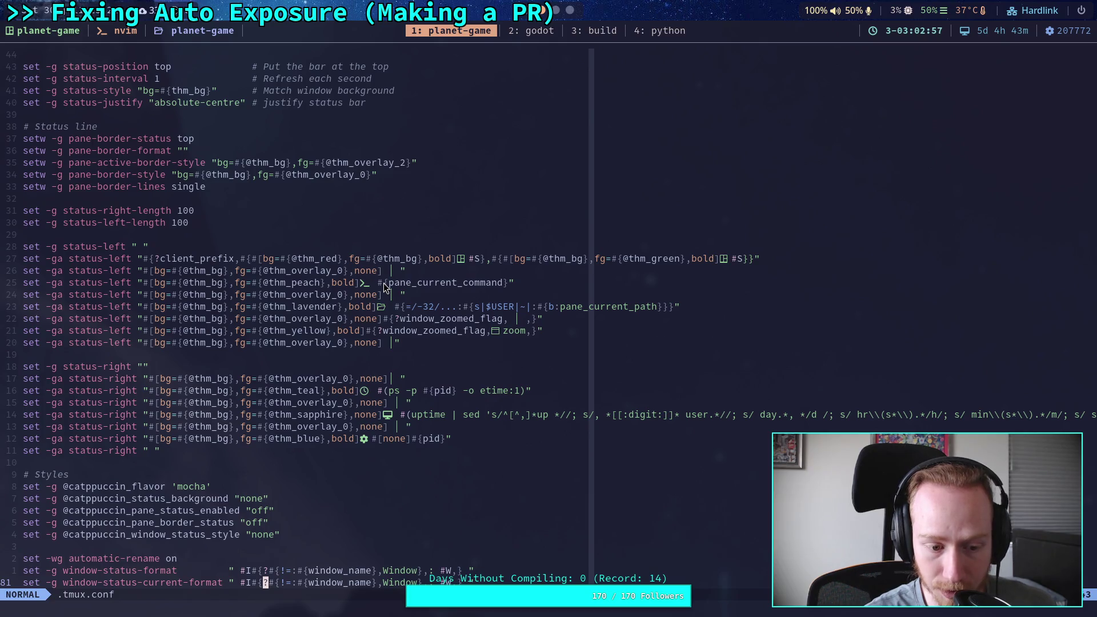
click(393, 231)
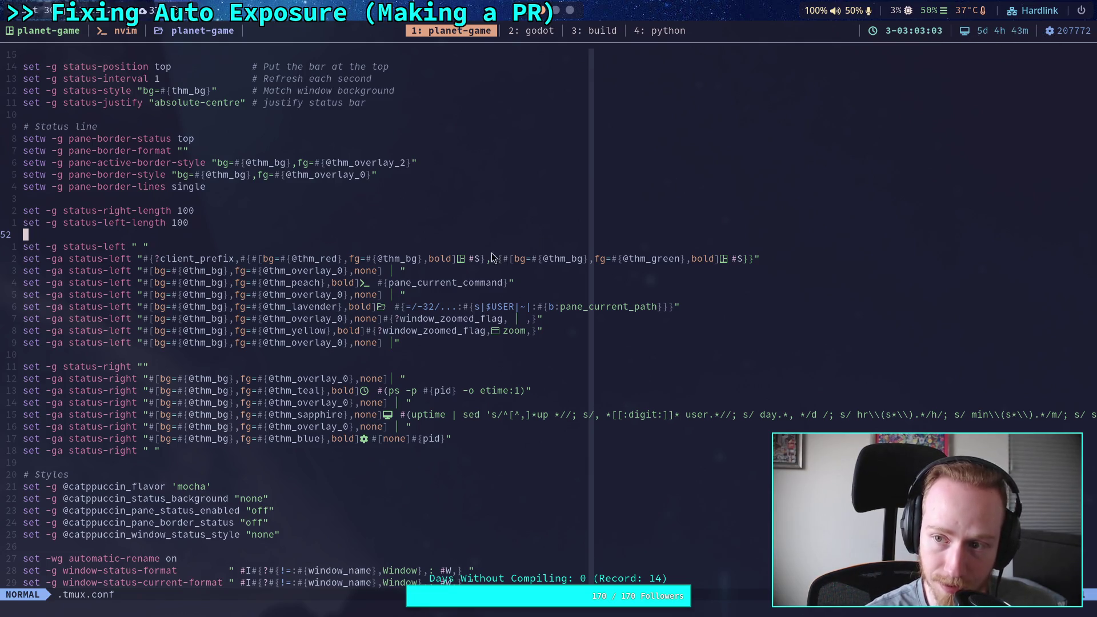
scroll(392, 258, up, 1)
scroll(389, 256, up, 5)
click(384, 355)
key(k)
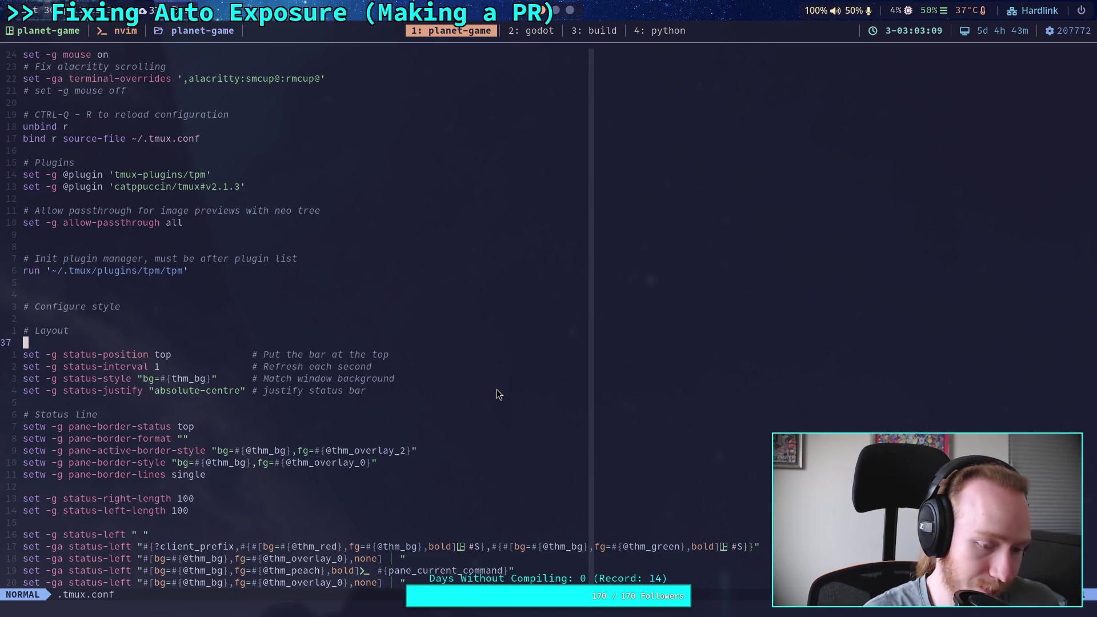
text(:q)
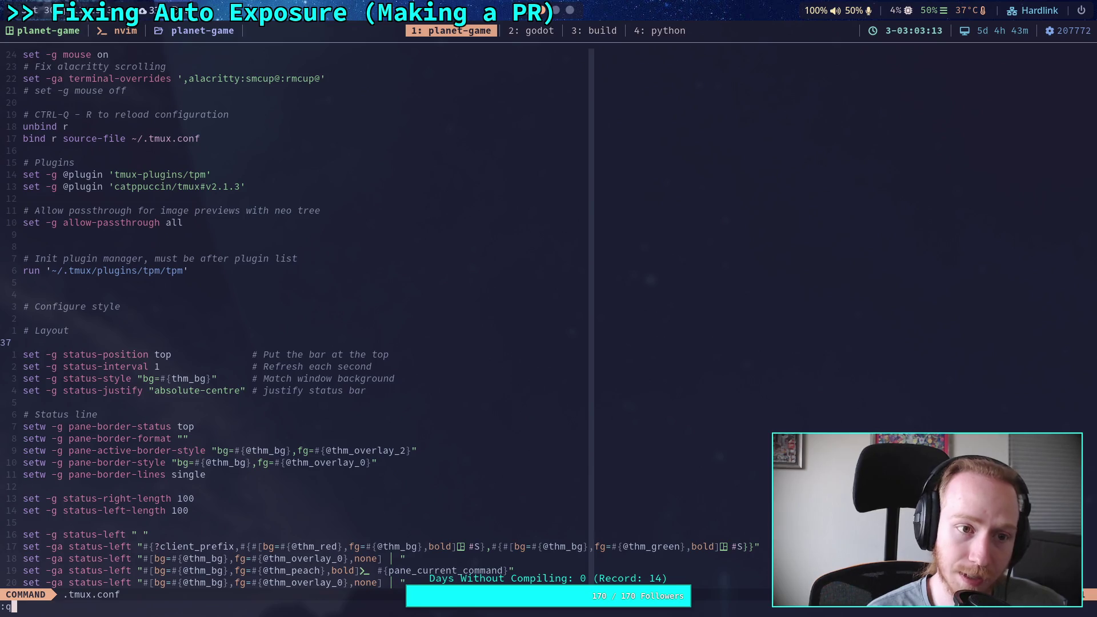
key(Return)
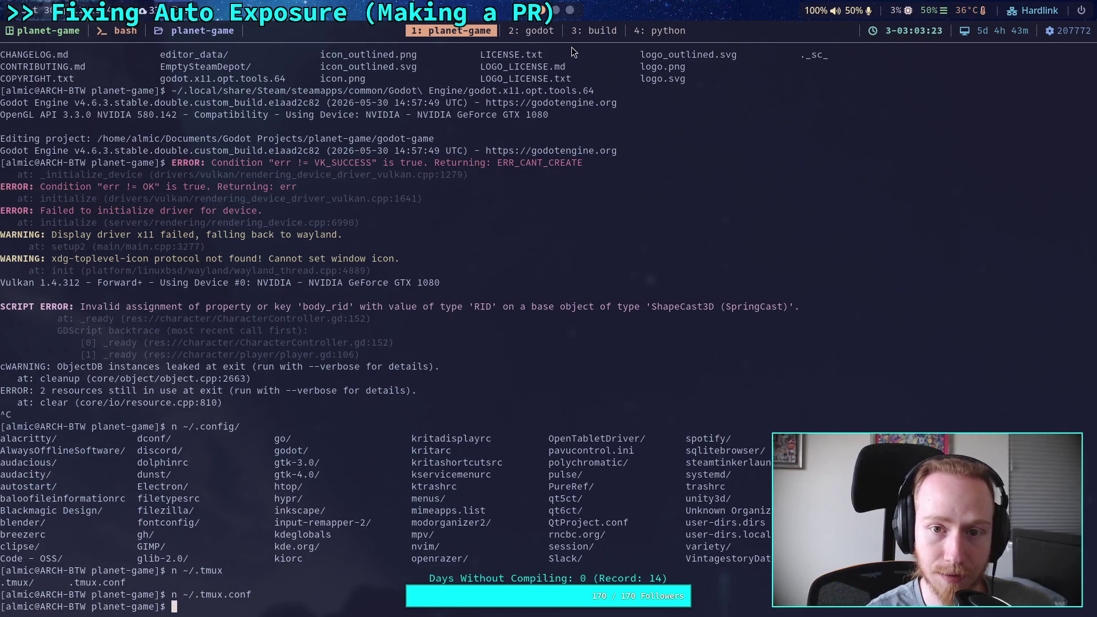
Cycle through the tmux windows, then in Godot widen the Scene dock and orbit under the crawler bot.
click(535, 33)
click(662, 32)
click(464, 32)
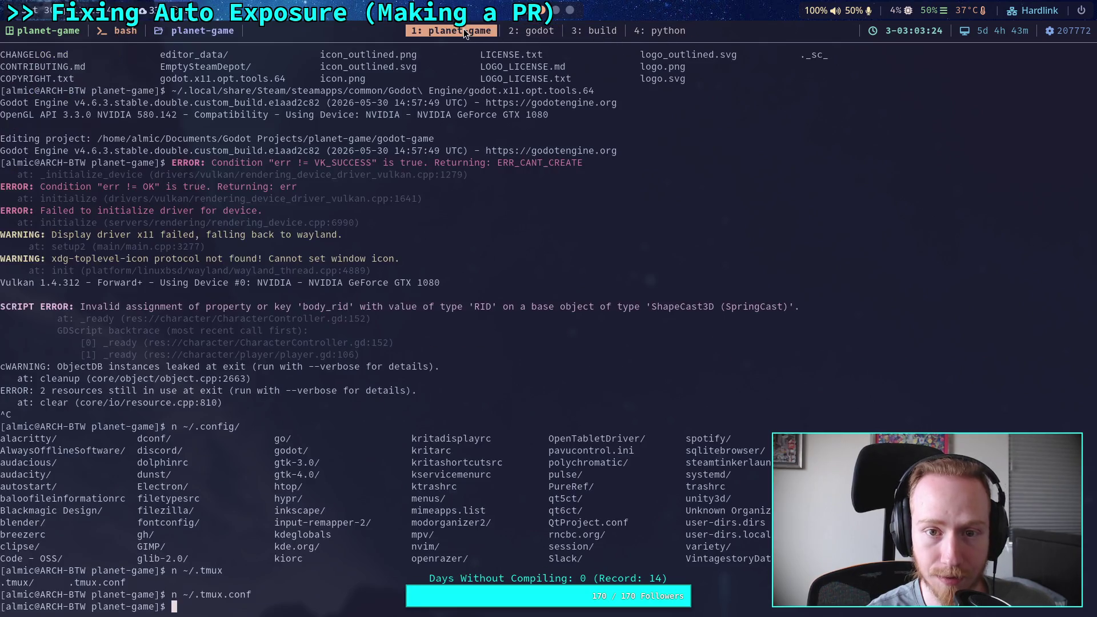
key(super+2)
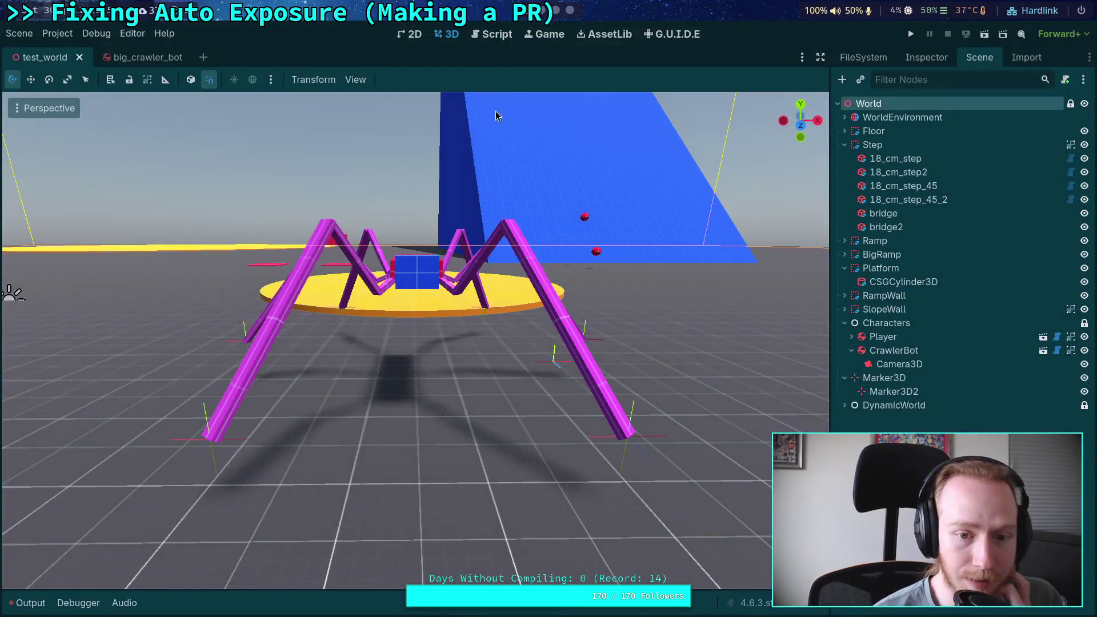
mouse_move(830, 247)
mouse_down()
mouse_move(588, 259)
mouse_move(769, 272)
mouse_up()
mouse_move(354, 223)
mouse_down()
mouse_move(437, 181)
mouse_move(147, 215)
mouse_move(233, 191)
mouse_move(330, 274)
mouse_move(319, 213)
mouse_move(500, 290)
mouse_up()
Return to the terminal workspace and switch to the 3: build tmux window.
click(556, 10)
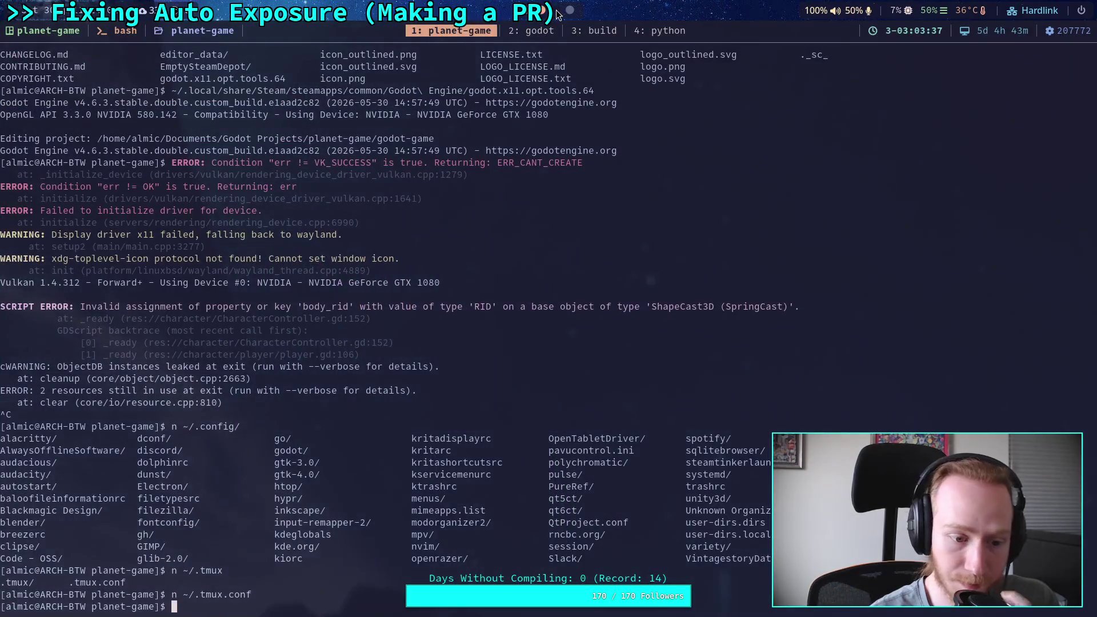
click(531, 30)
click(597, 31)
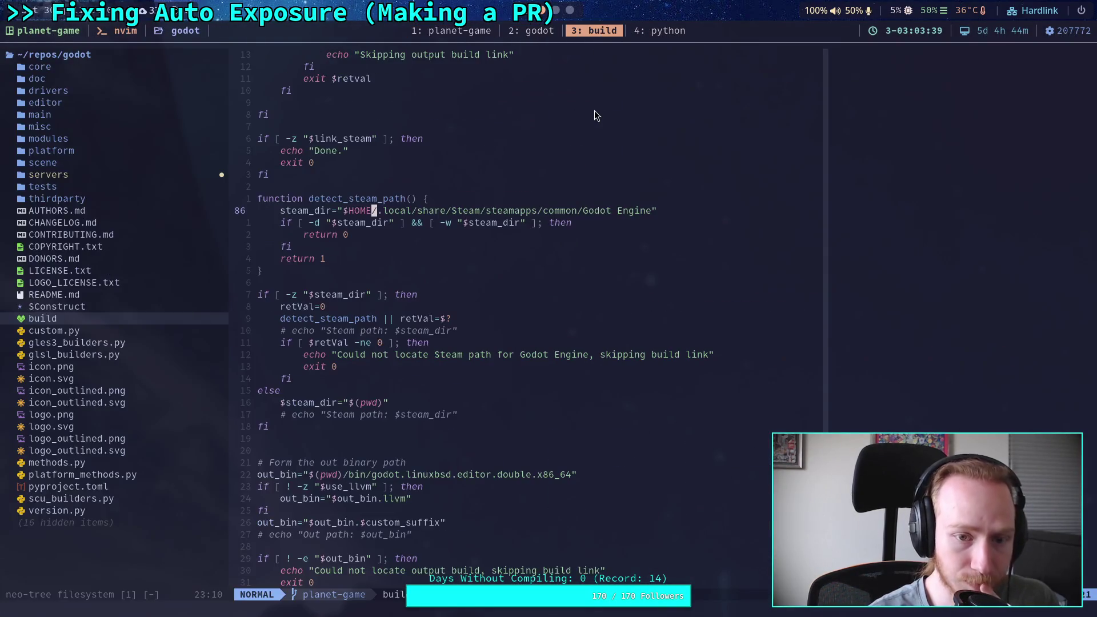
Save and close the build script with :w and :q.
text(:w)
key(Return)
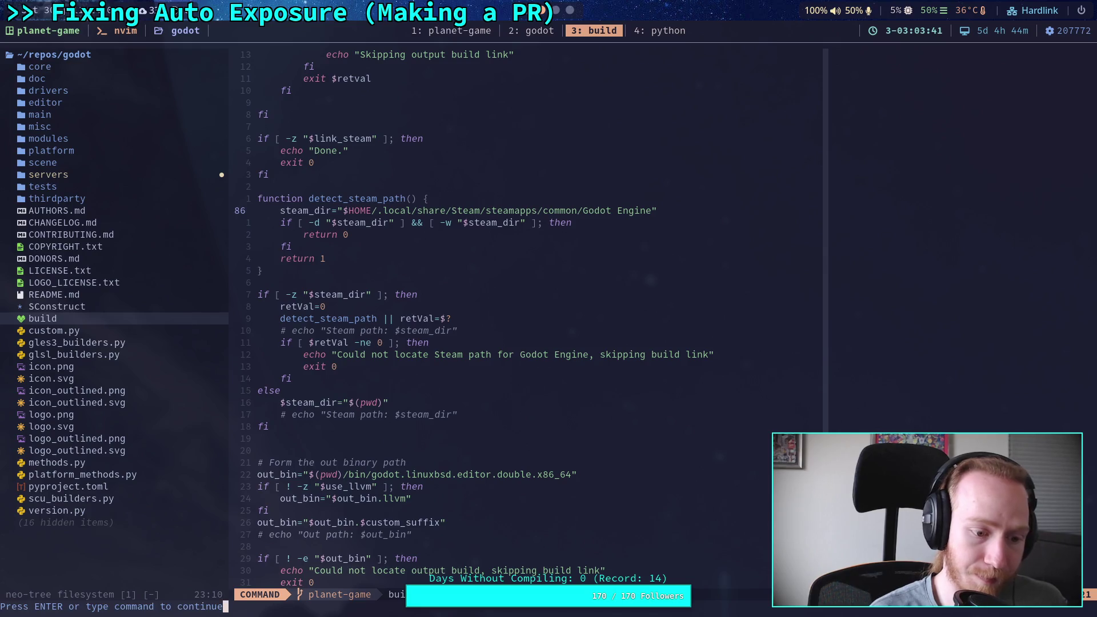
text(:q)
key(Return)
Run git status and git diff, then switch to the godot window with luminance.cpp.
text(git status)
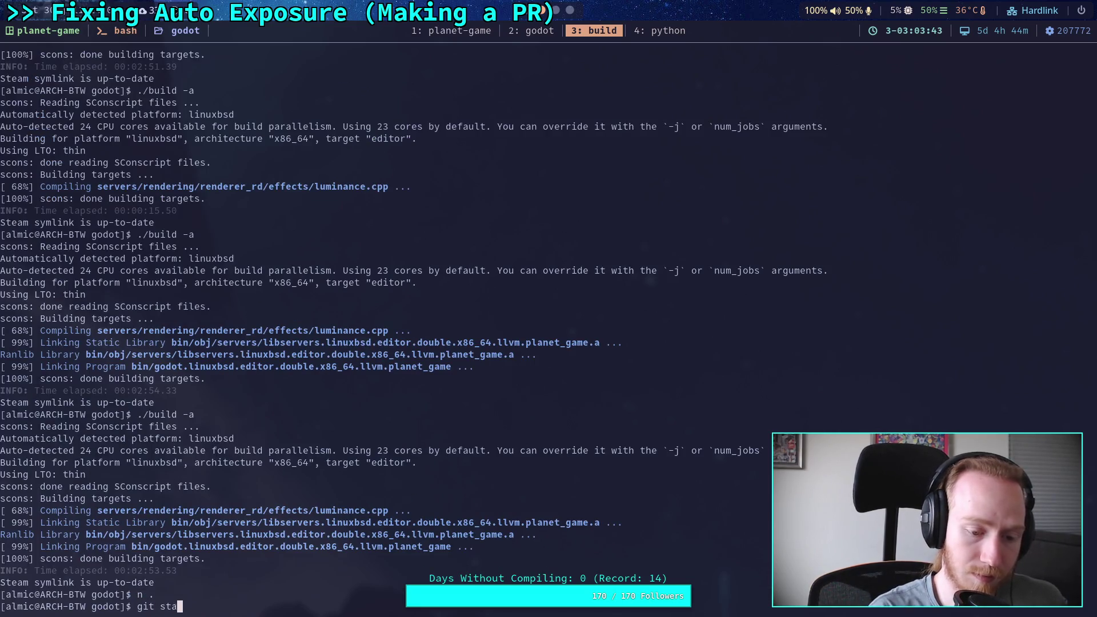
key(Return)
text(git diff)
key(Return)
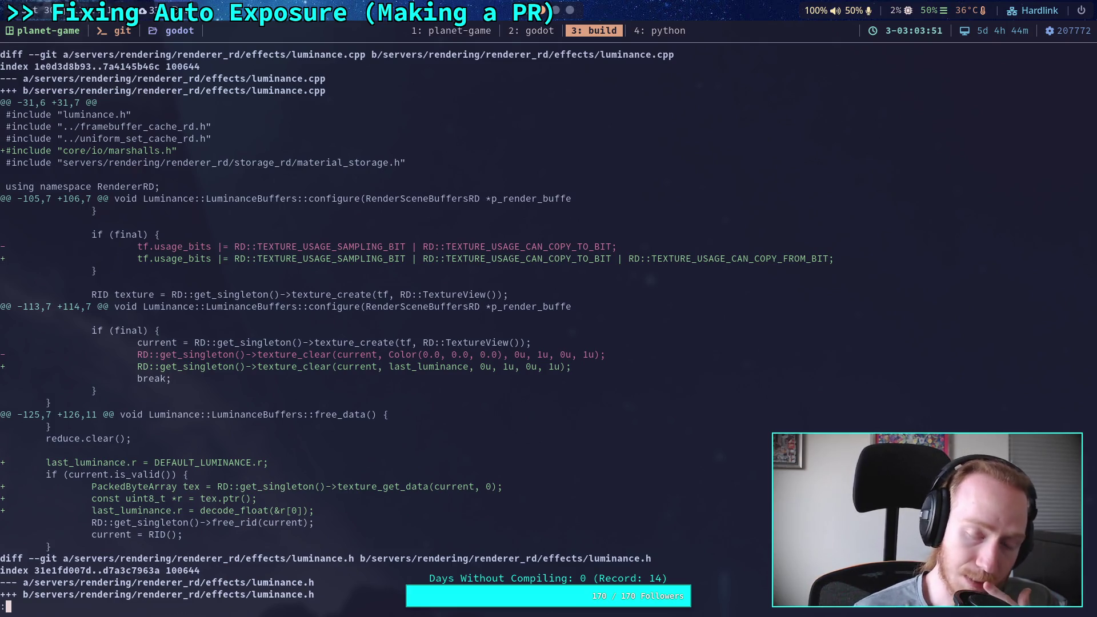
click(514, 36)
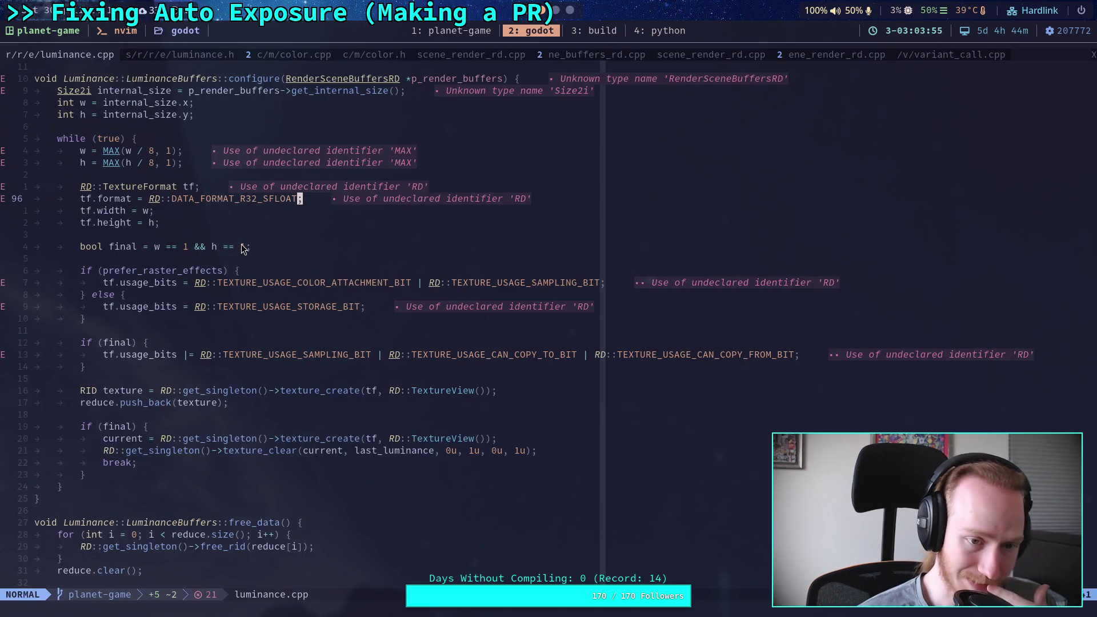
Move tex.ptr() from line 132 into the decode_float call, replacing r[ in &r[0].
scroll(241, 244, down, 8)
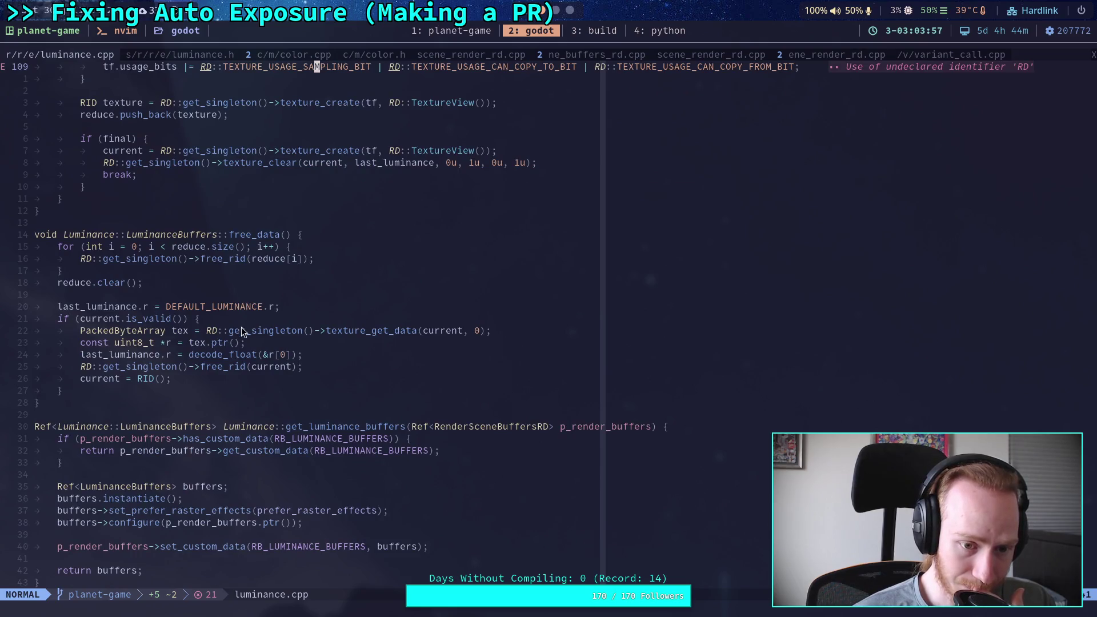
drag(190, 343, 220, 350)
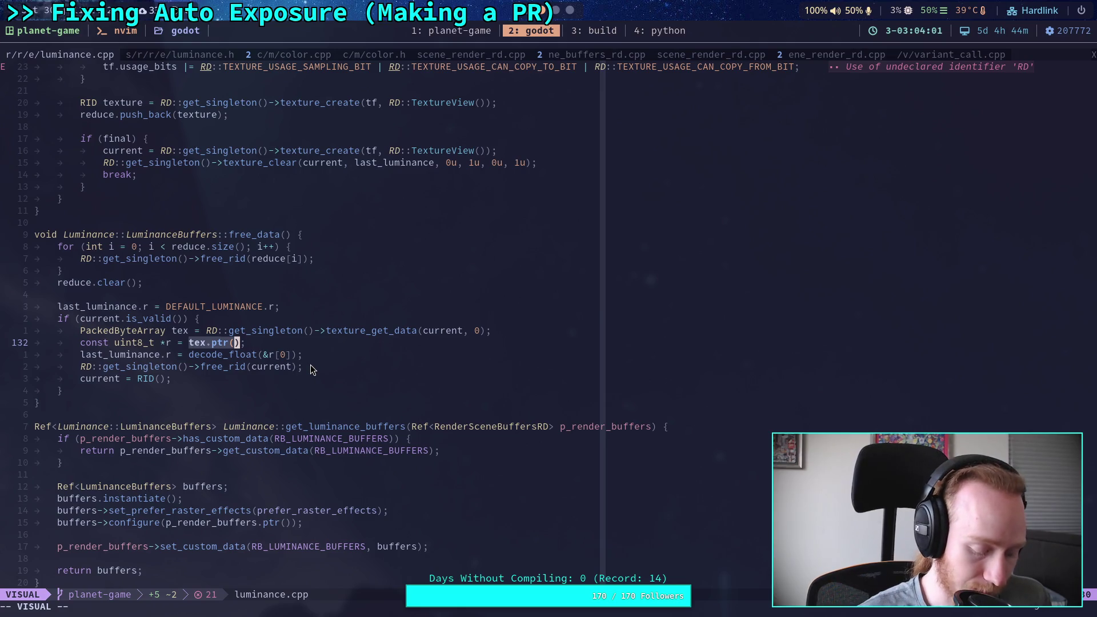
key(d)
click(270, 354)
drag(271, 359, 276, 357)
key(p)
text(a)
text([)
key(Escape)
Delete the unused r pointer declaration line and save luminance.cpp with :w.
key(k)
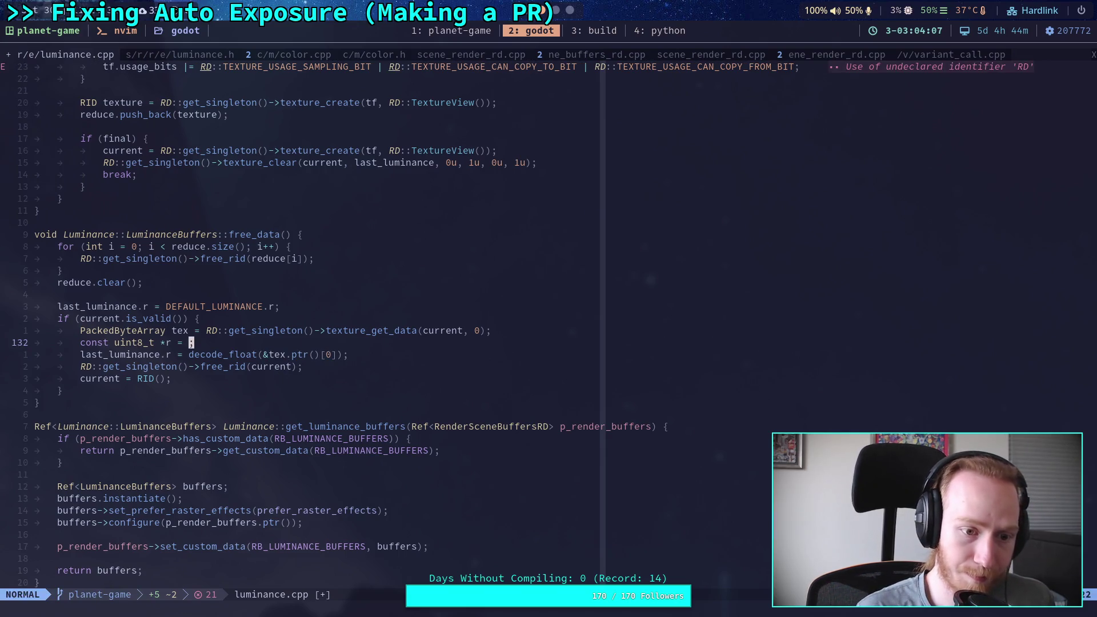
key(h)
key(h)
key(d)
key(d)
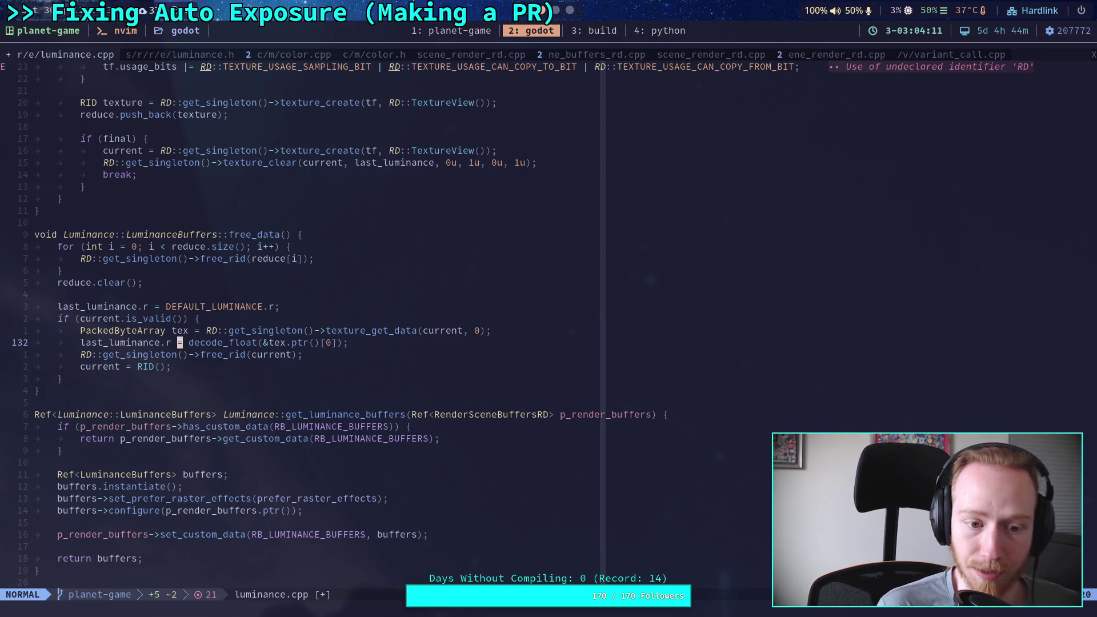
text(:w)
key(Return)
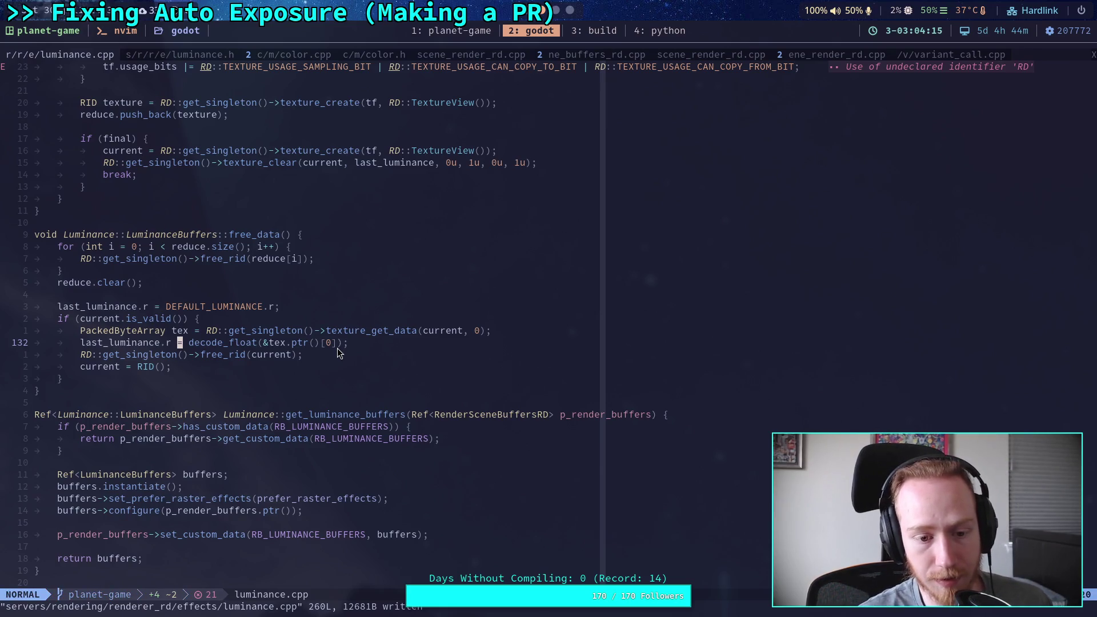
Go to the blank line after the configure function and save luminance.cpp again.
scroll(400, 217, up, 5)
drag(607, 258, 823, 262)
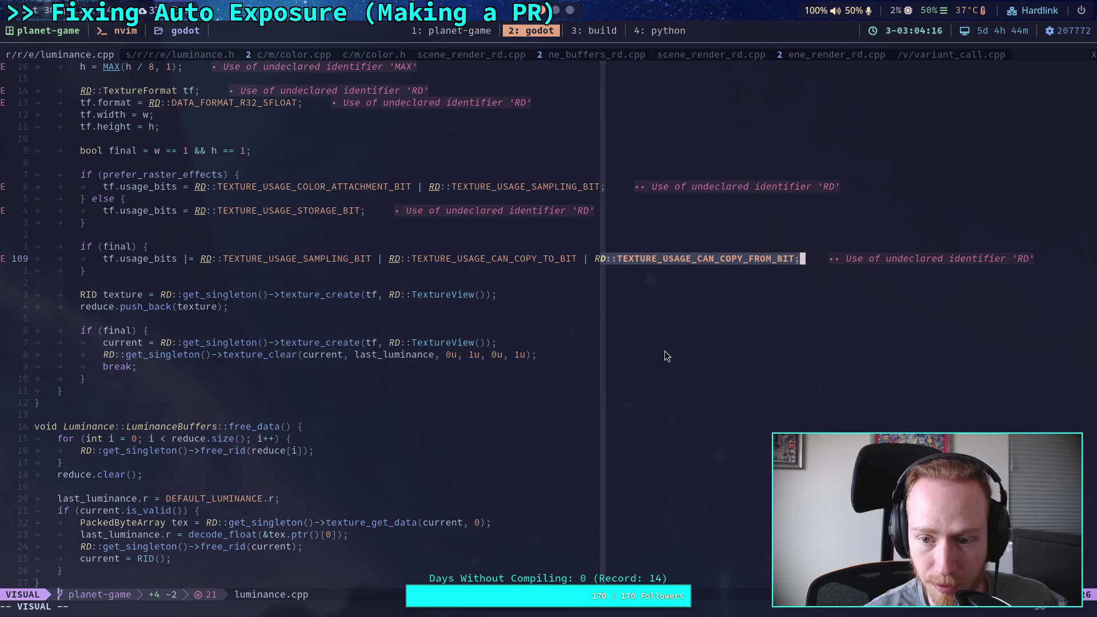
click(595, 389)
click(391, 414)
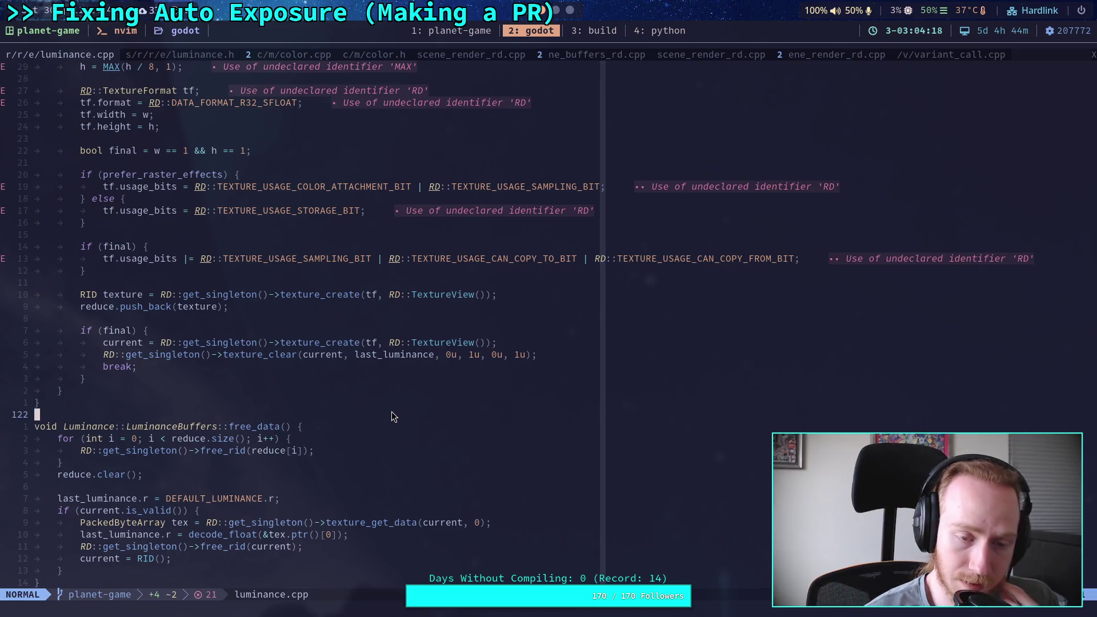
scroll(392, 415, down, 3)
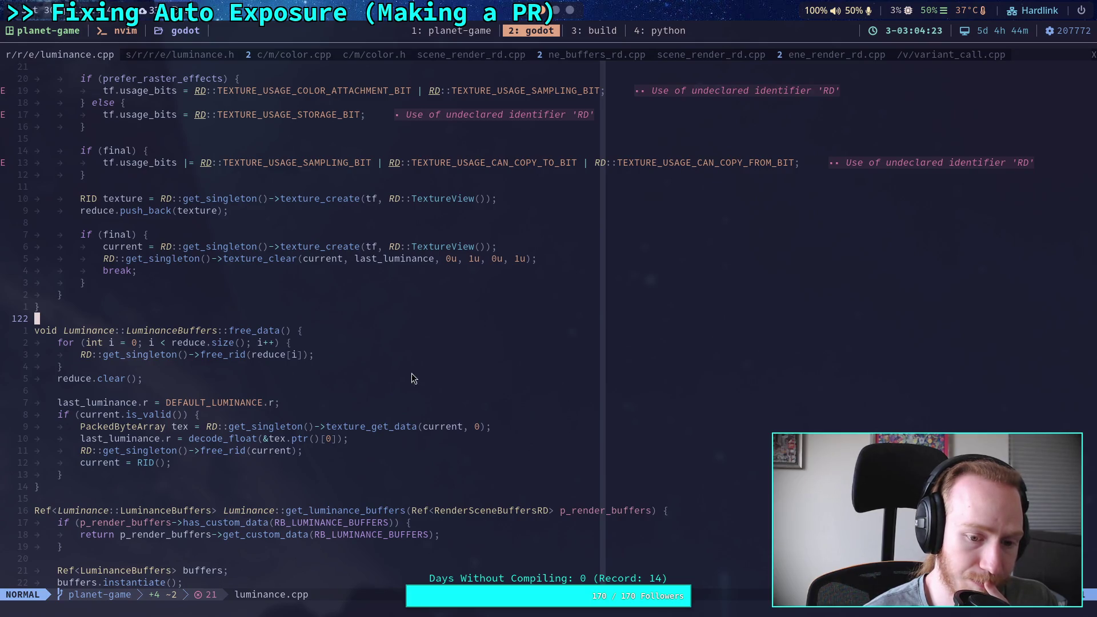
text(:w)
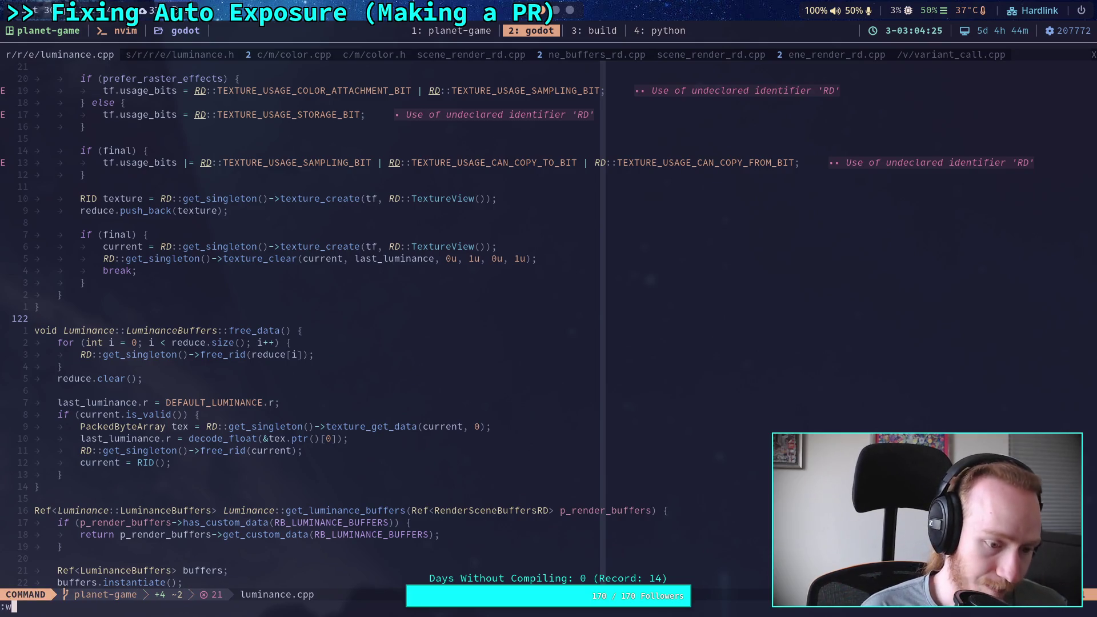
key(Return)
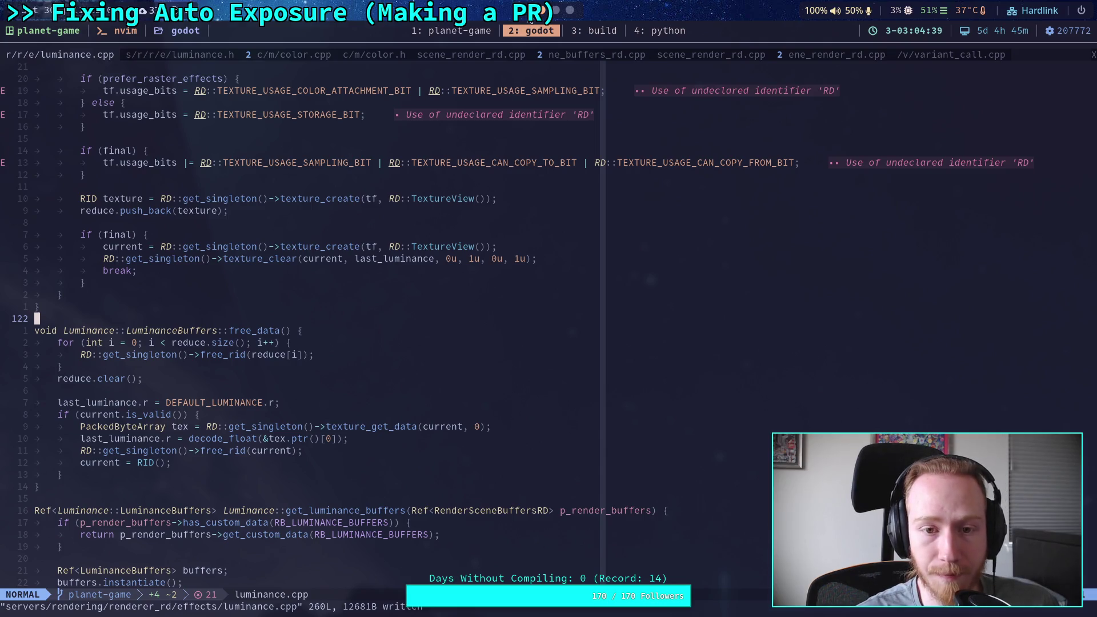
key(alt+Tab)
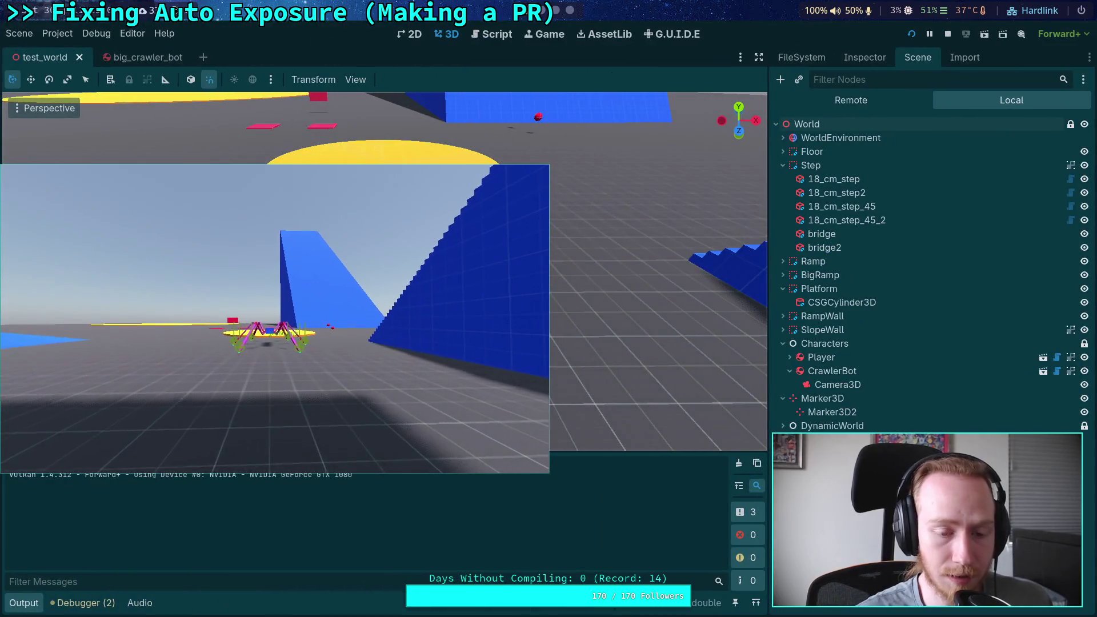
Resize the running game window, then stop the test_world game run.
mouse_move(608, 417)
mouse_down()
mouse_move(719, 483)
mouse_move(743, 430)
mouse_move(736, 473)
mouse_up()
mouse_move(751, 121)
mouse_down()
mouse_move(869, 103)
mouse_move(627, 131)
mouse_up()
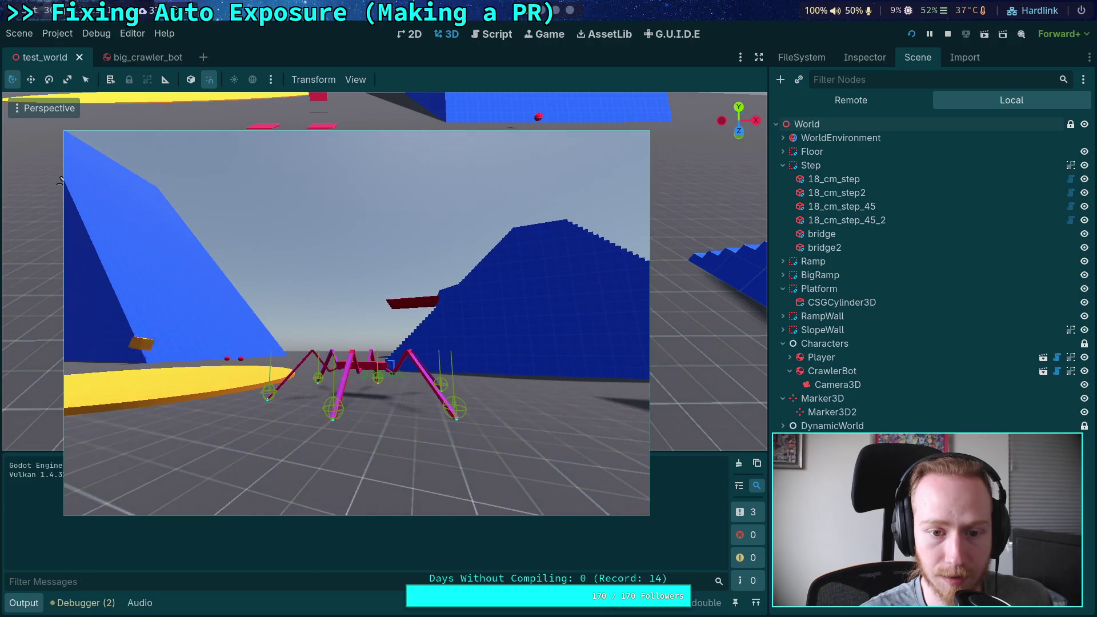
click(944, 35)
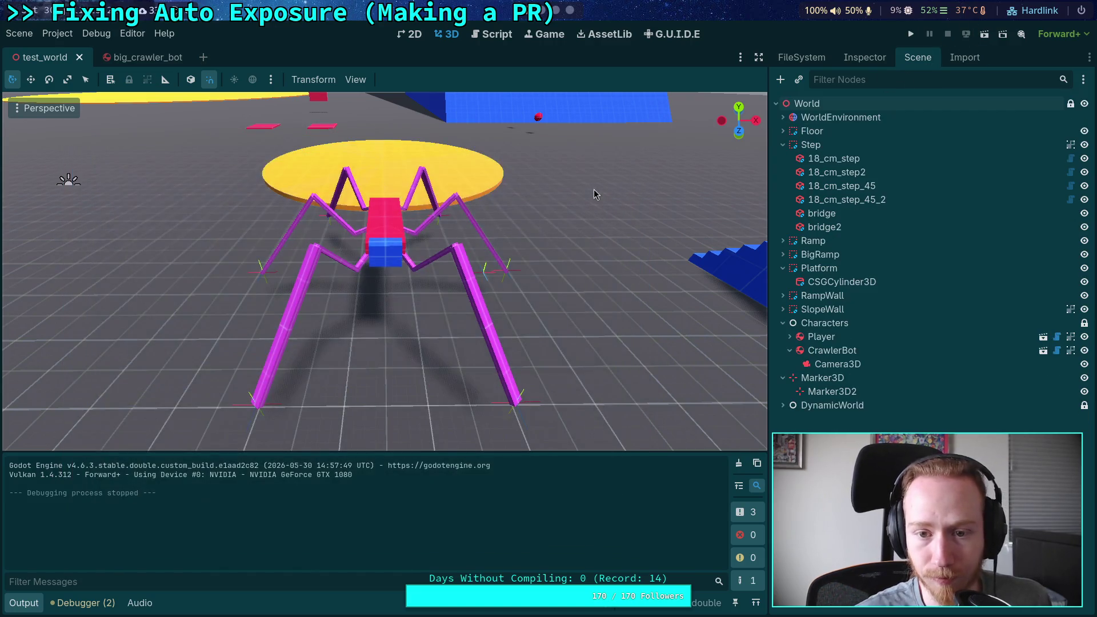
Switch back and forth between test_world and big_crawler_bot, adjusting the dock splitter, ending on test_world.
mouse_move(768, 182)
mouse_down()
mouse_move(859, 182)
mouse_move(814, 182)
mouse_up()
click(140, 57)
mouse_move(813, 240)
mouse_down()
mouse_move(662, 236)
mouse_move(742, 236)
mouse_up()
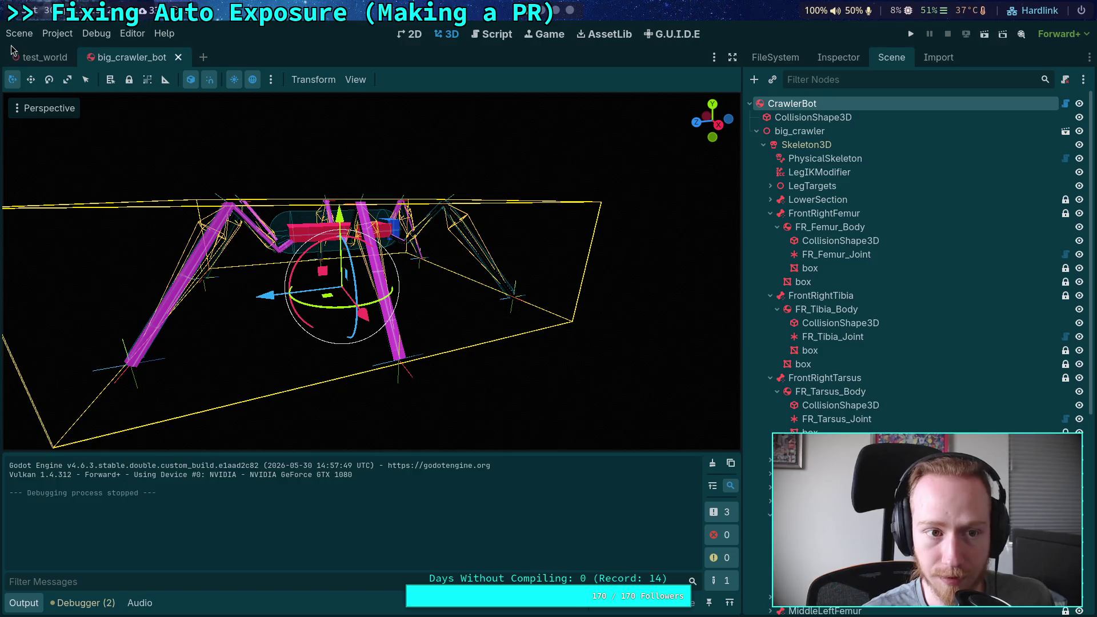
click(40, 57)
click(125, 60)
click(22, 59)
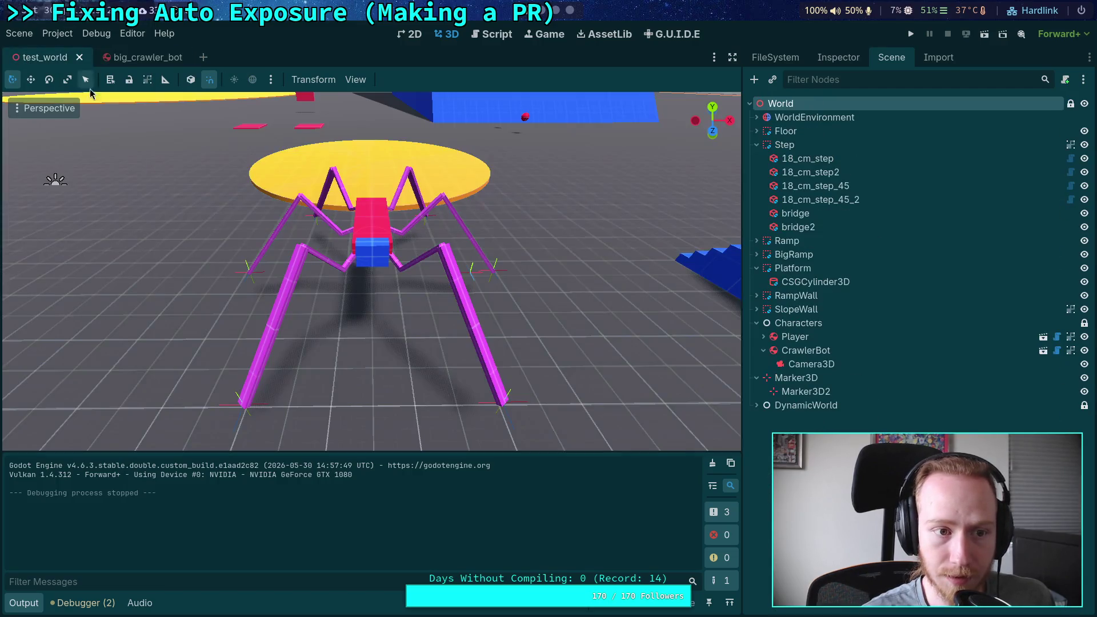
click(131, 57)
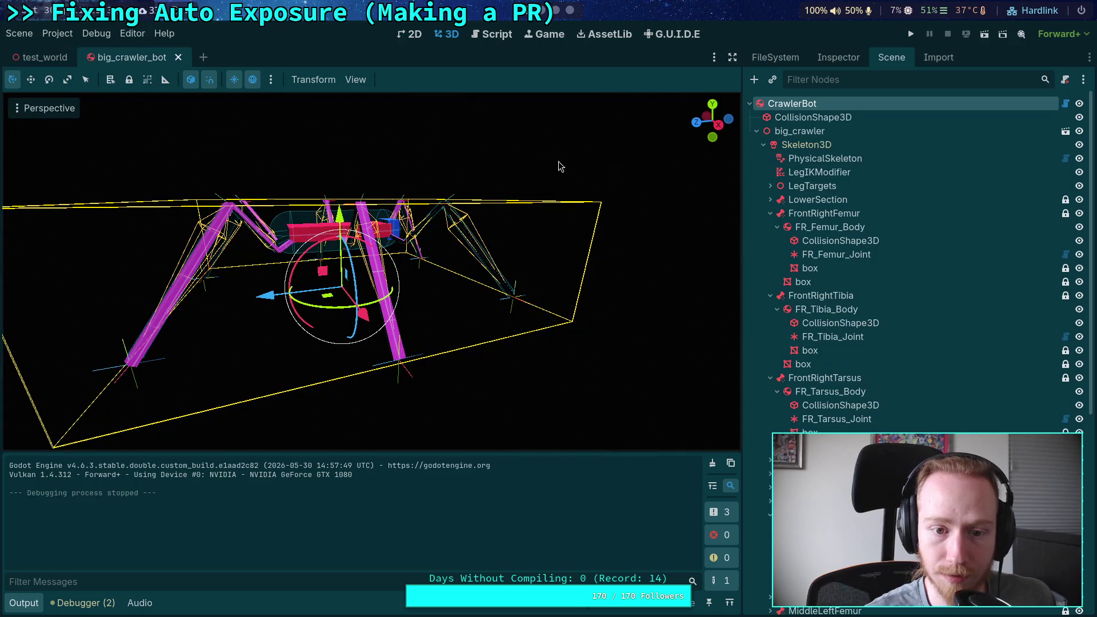
click(17, 57)
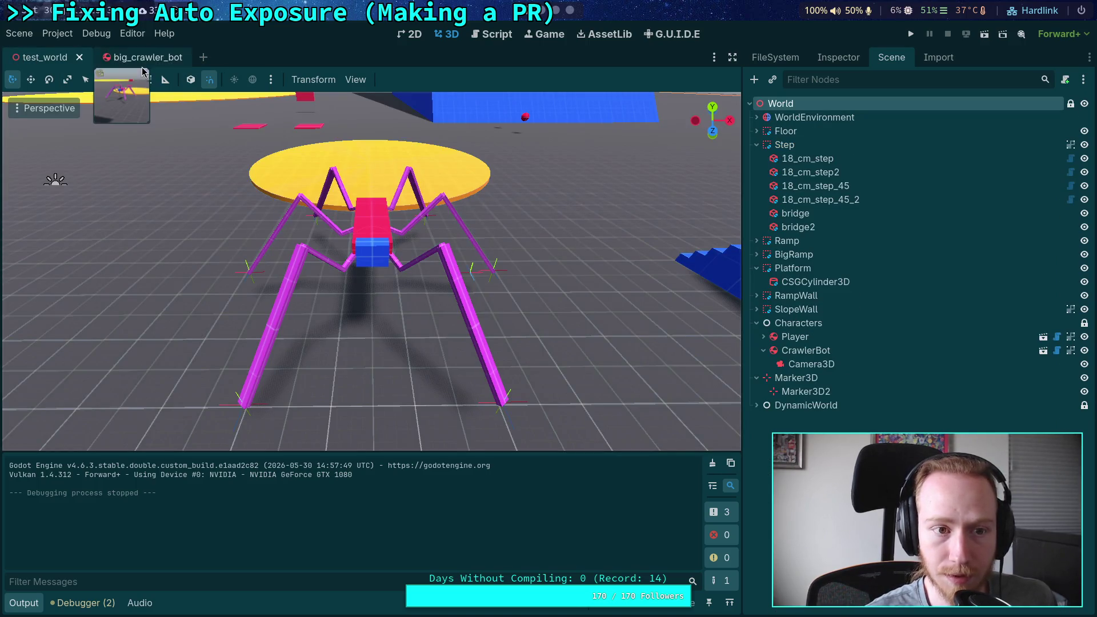
click(129, 57)
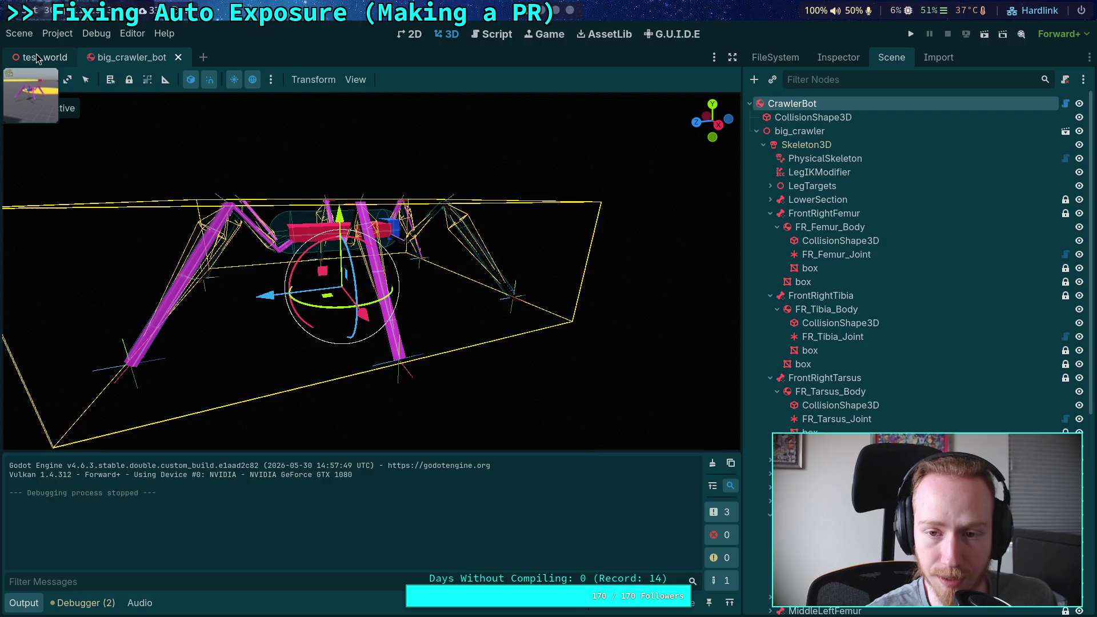
click(37, 59)
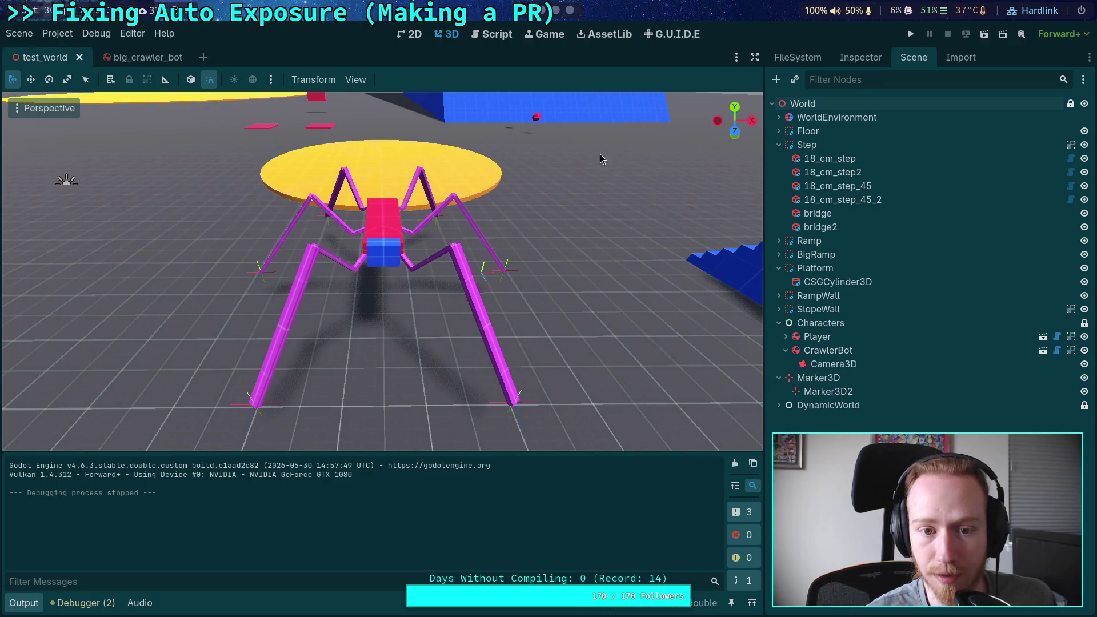
click(137, 58)
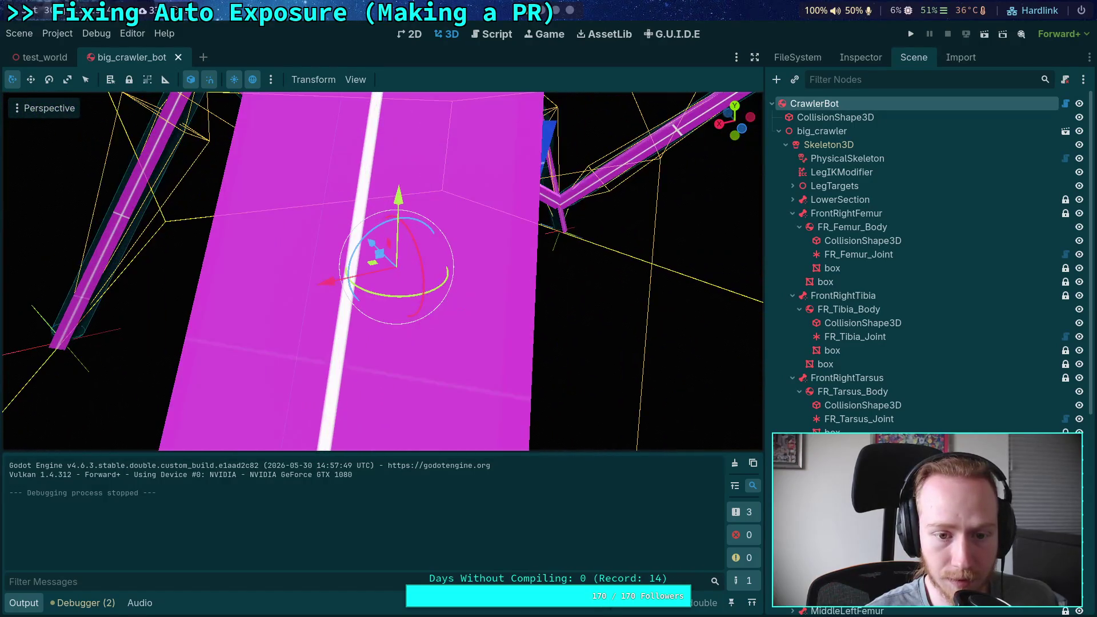
click(44, 61)
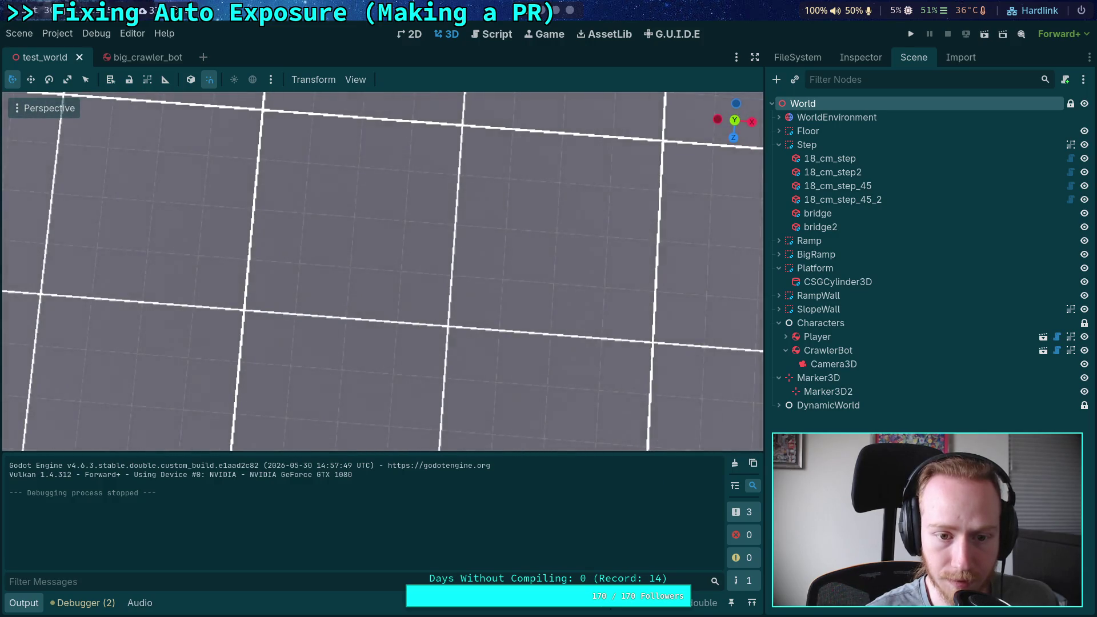
Widen the scene dock and tilt the test_world view up toward the blue ramps and sky.
mouse_move(765, 266)
mouse_down()
mouse_move(649, 266)
mouse_move(848, 277)
mouse_move(628, 289)
mouse_move(821, 306)
mouse_move(719, 311)
mouse_move(790, 314)
mouse_move(755, 314)
mouse_up()
mouse_move(377, 271)
mouse_down()
mouse_move(491, 177)
mouse_move(514, 171)
mouse_move(548, 194)
mouse_move(577, 177)
mouse_up()
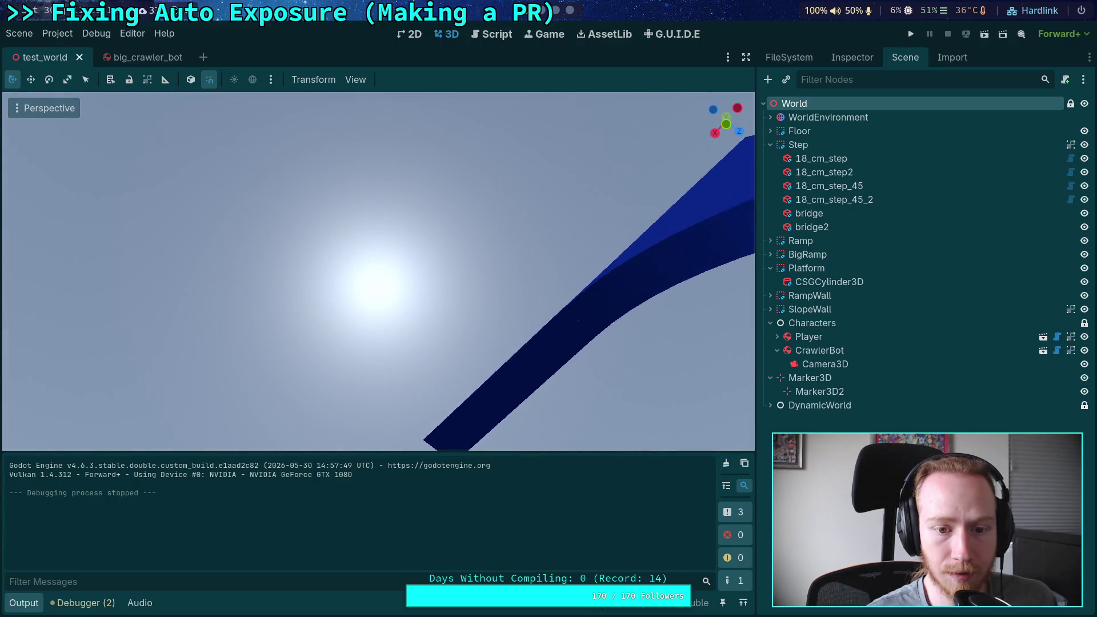
drag(577, 348, 592, 357)
click(12, 114)
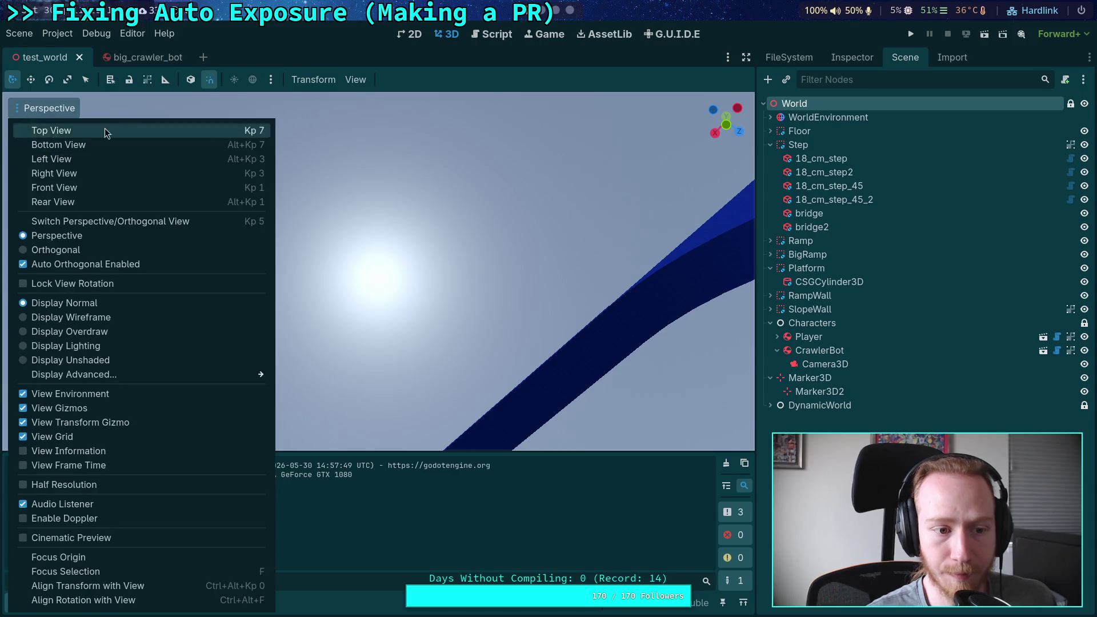
Set the viewport's perspective VFOV to 20° and fly in for a close-up of the blue platform.
click(361, 79)
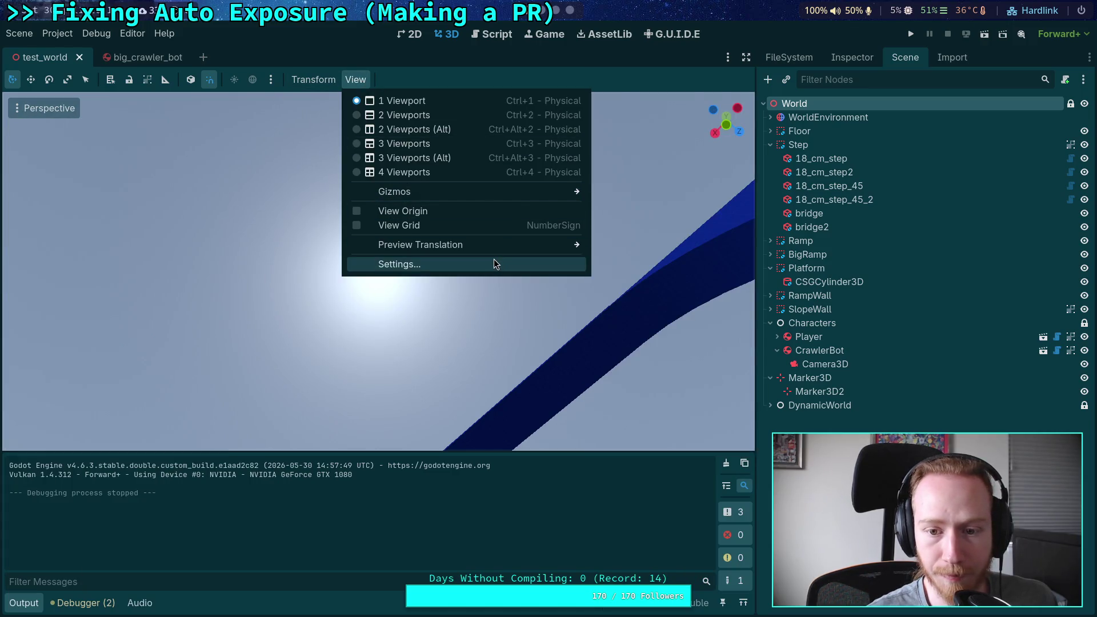
click(493, 262)
double_click(508, 276)
text(20.0)
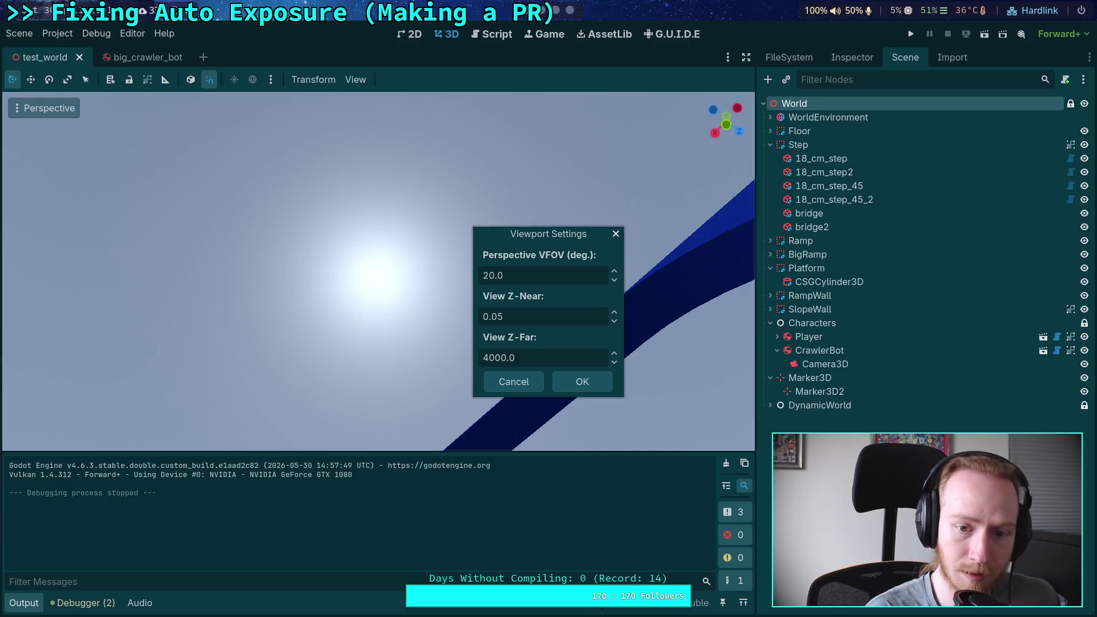
click(588, 383)
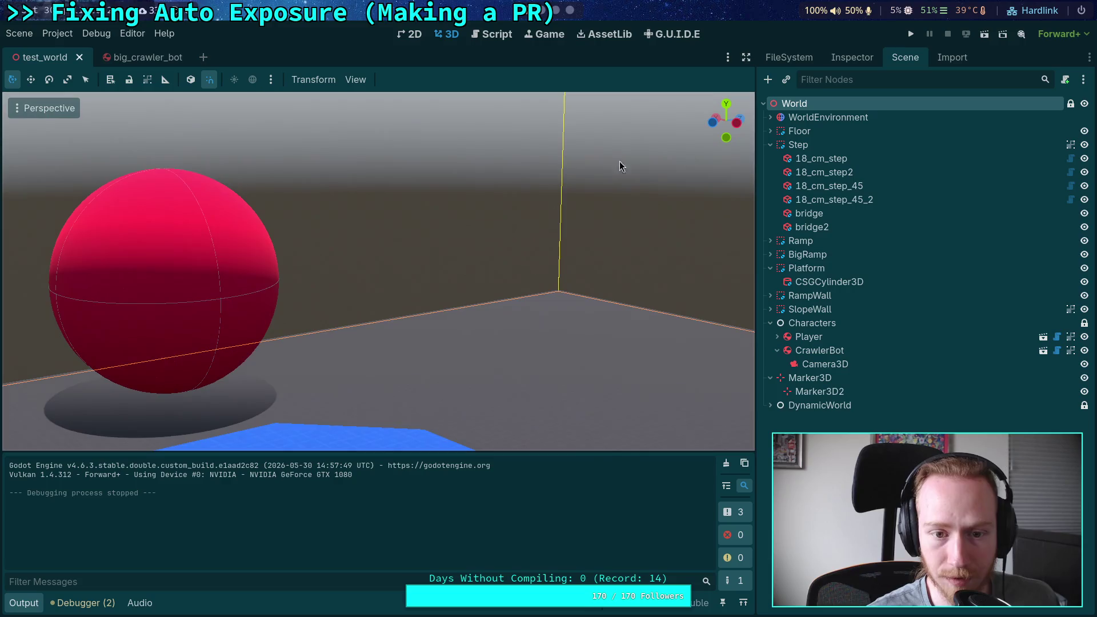
right_click(532, 193)
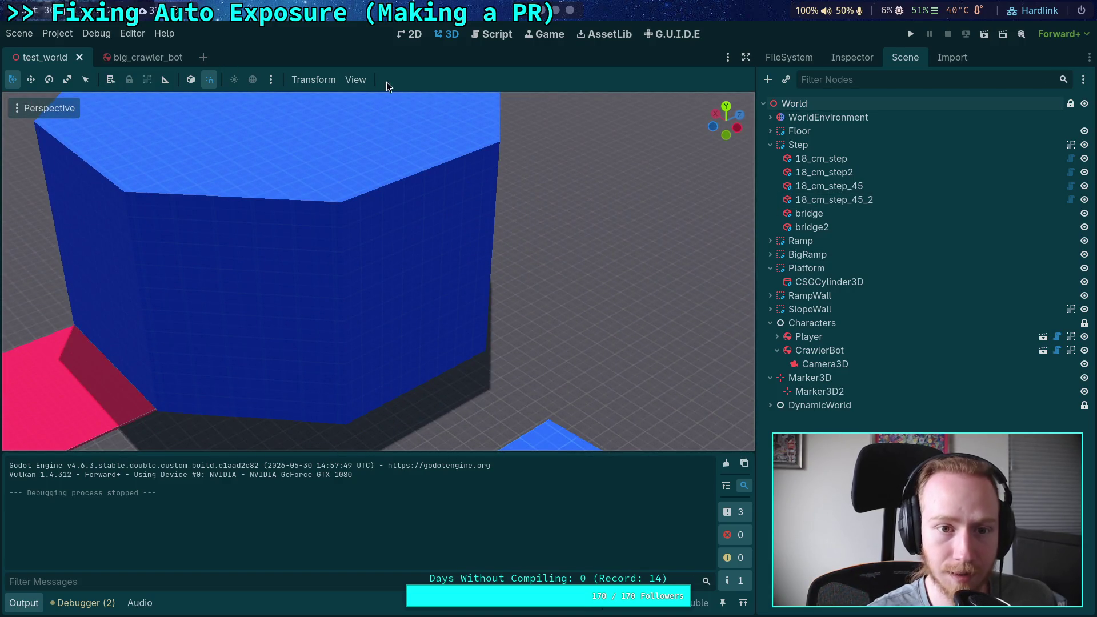
Restore the viewport's perspective VFOV to 70° in Viewport Settings.
click(357, 79)
click(491, 275)
text(60)
key(BackSpace)
key(BackSpace)
text(70)
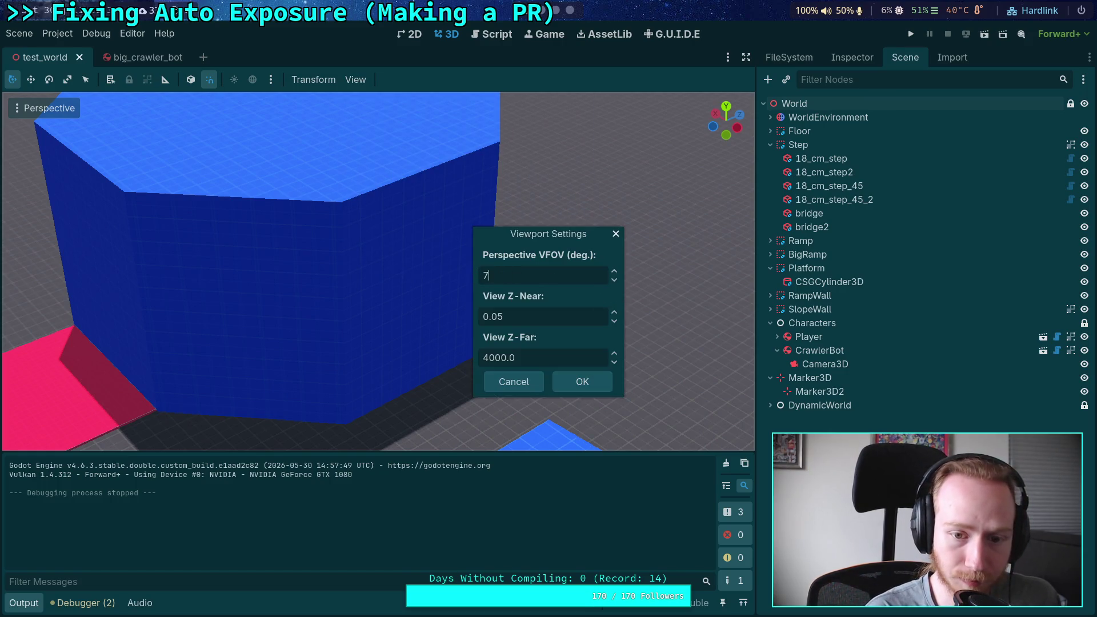
key(Return)
click(584, 380)
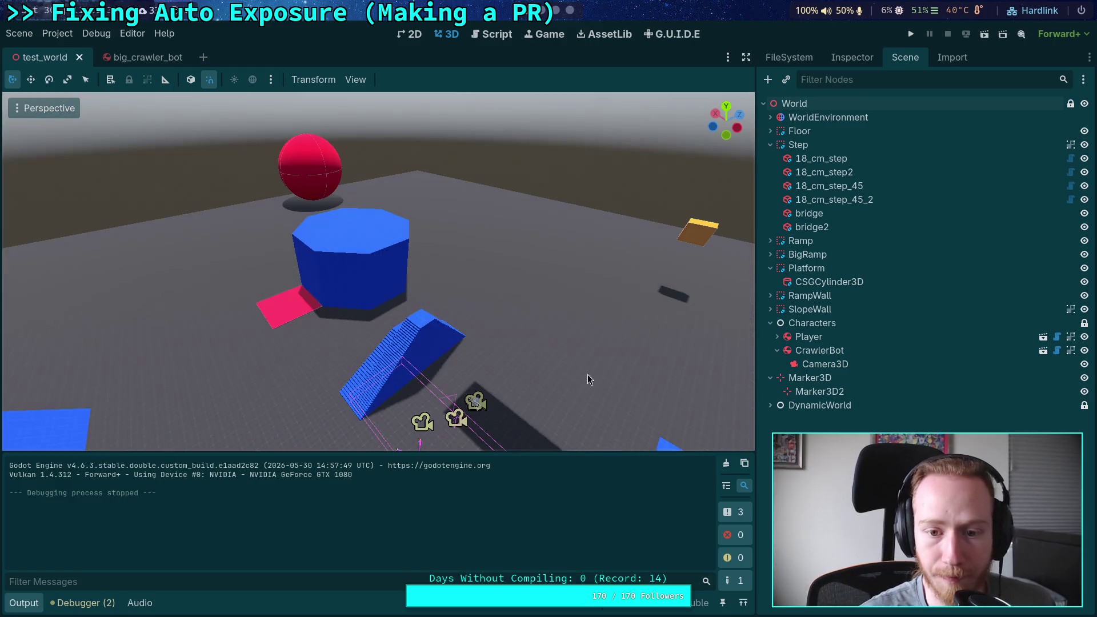
Run the game, resize and reposition its window, look toward the horizon, then stop it.
click(910, 35)
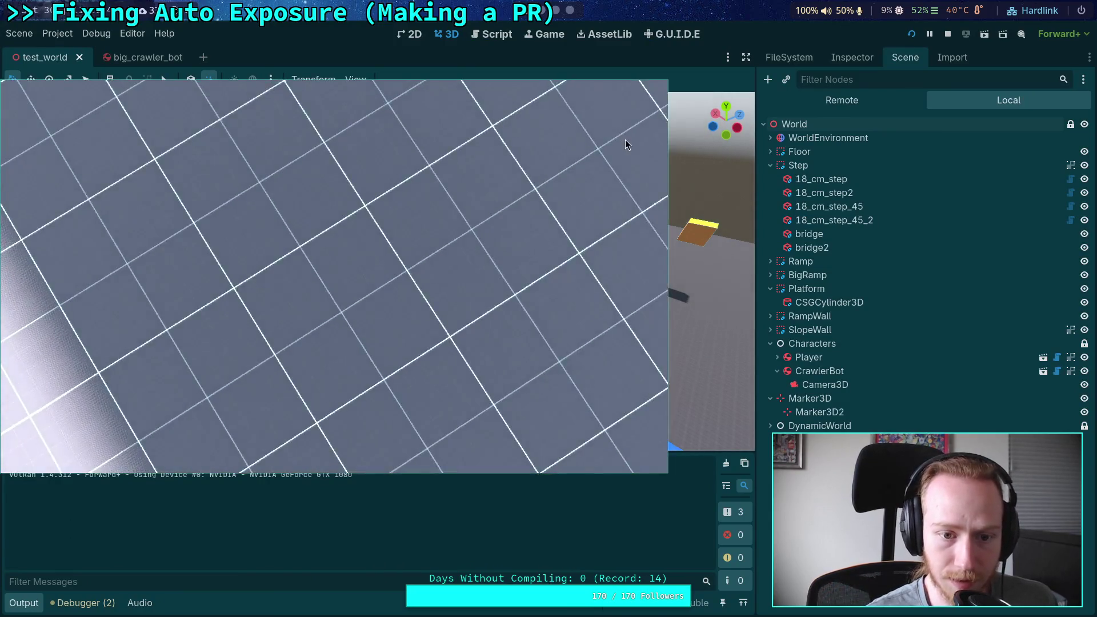
mouse_move(619, 388)
mouse_down()
mouse_move(559, 451)
mouse_move(483, 492)
mouse_up()
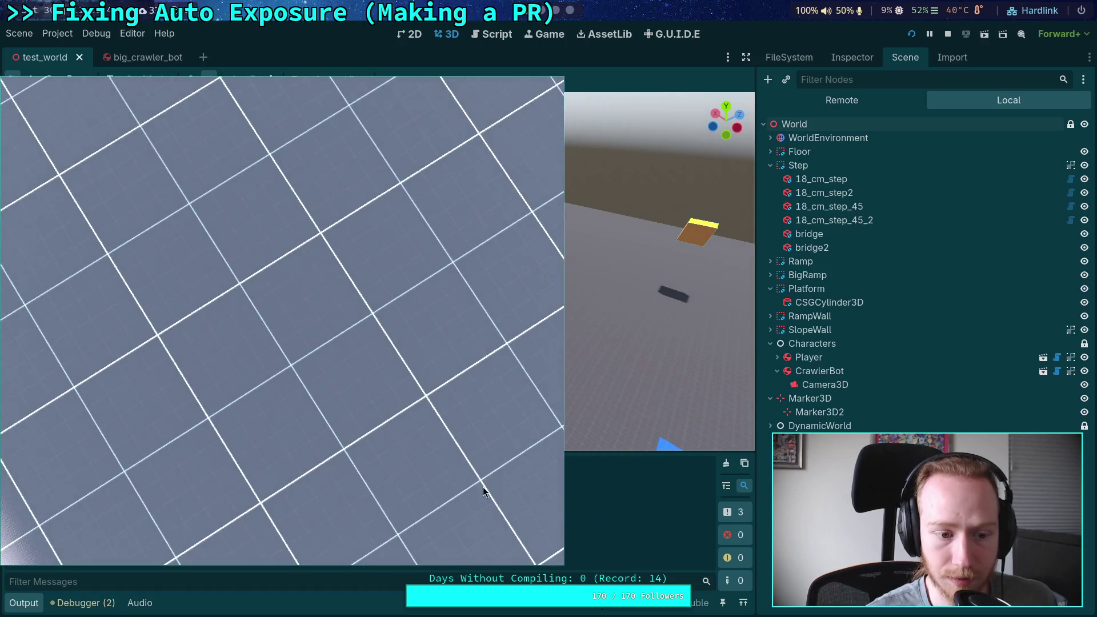
drag(273, 359, 395, 361)
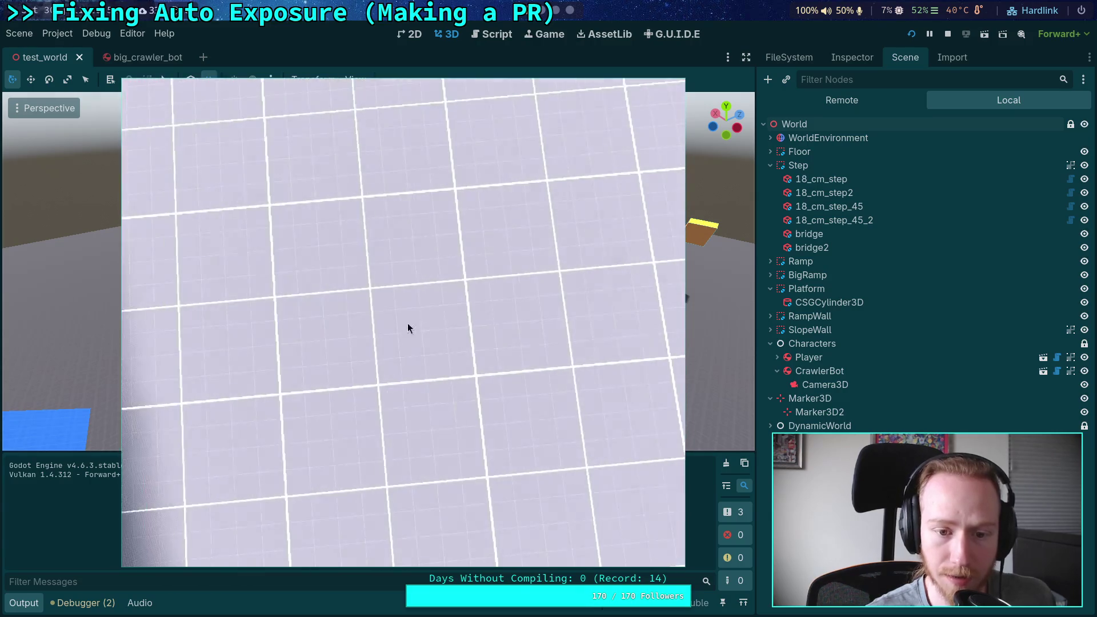
mouse_move(409, 326)
mouse_down()
mouse_move(708, 303)
mouse_move(828, 314)
mouse_move(698, 355)
mouse_move(725, 320)
mouse_move(604, 334)
mouse_up()
click(604, 334)
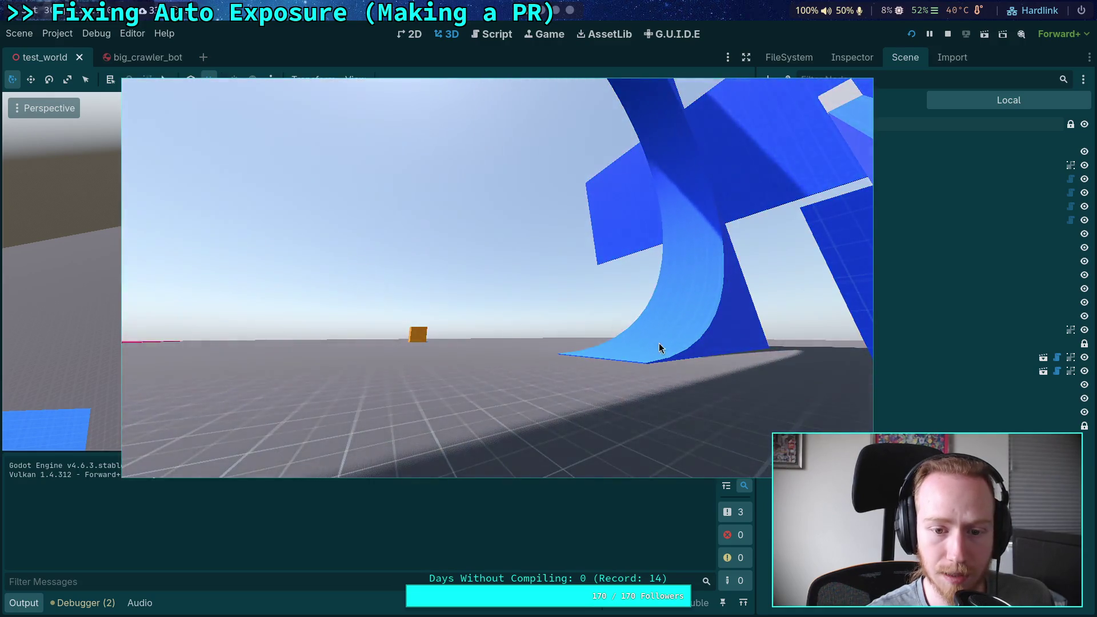
drag(655, 350, 551, 390)
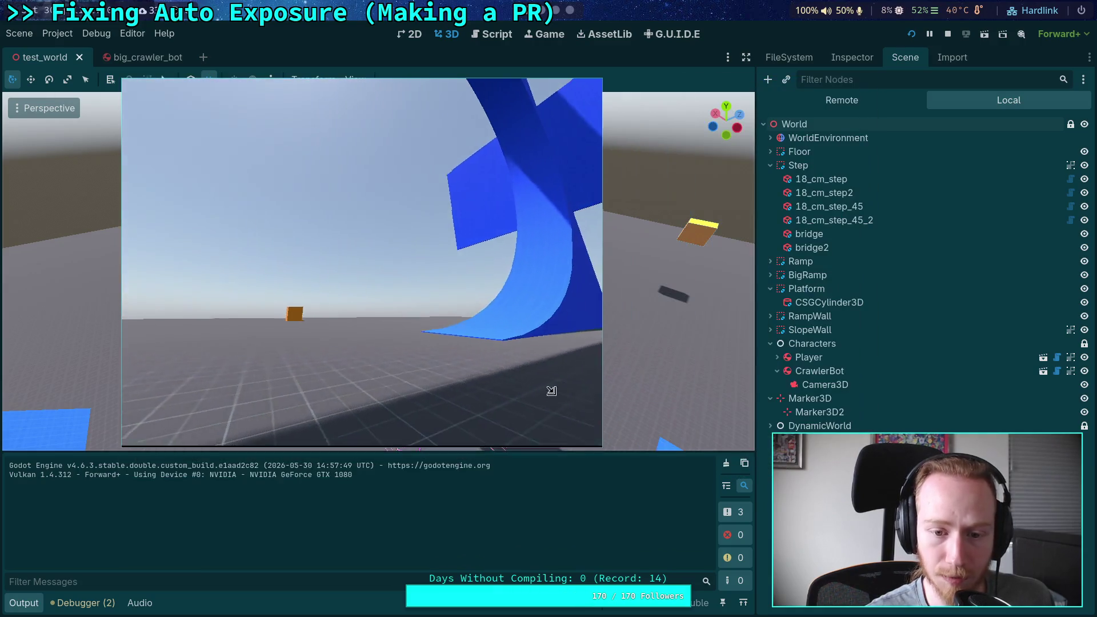
click(947, 34)
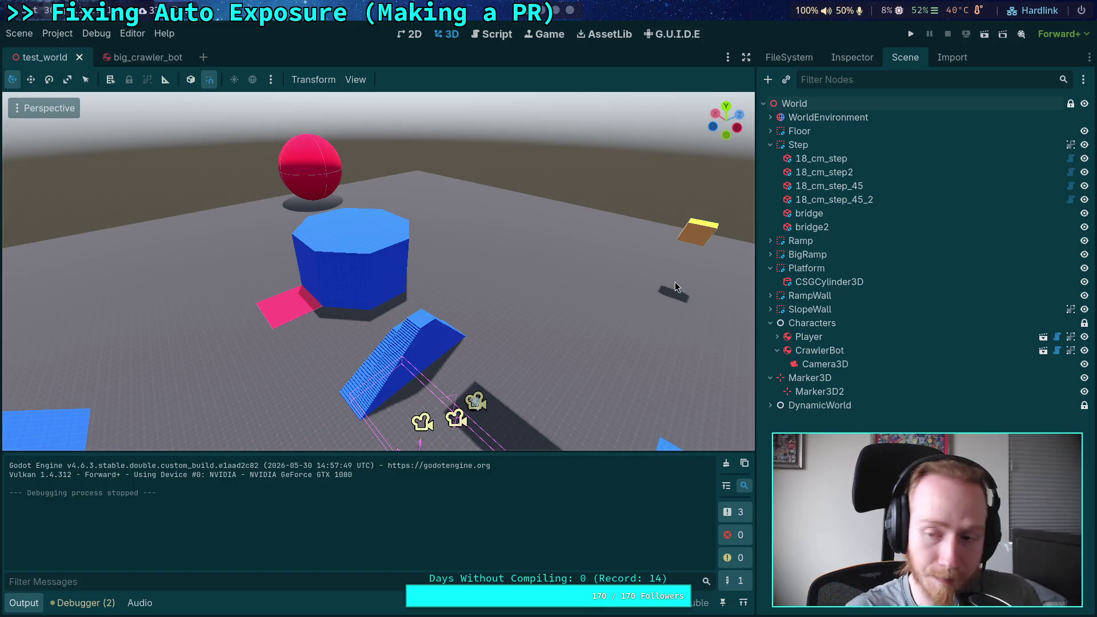
Clear the two GDScript unused-variable warnings from the Debugger's Errors list.
click(69, 604)
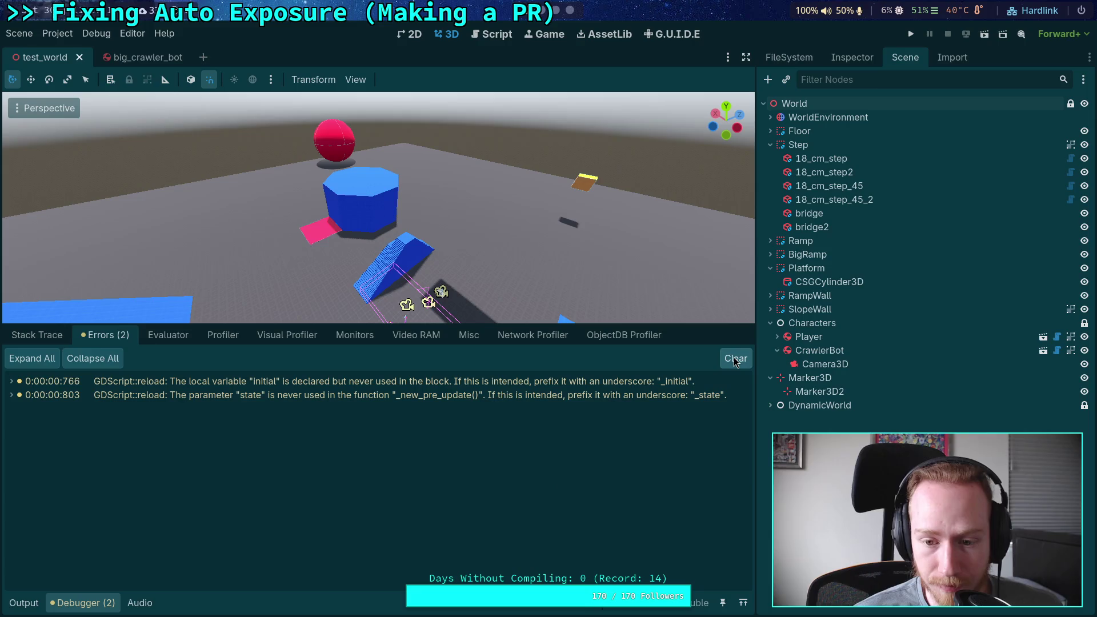
click(735, 359)
click(75, 607)
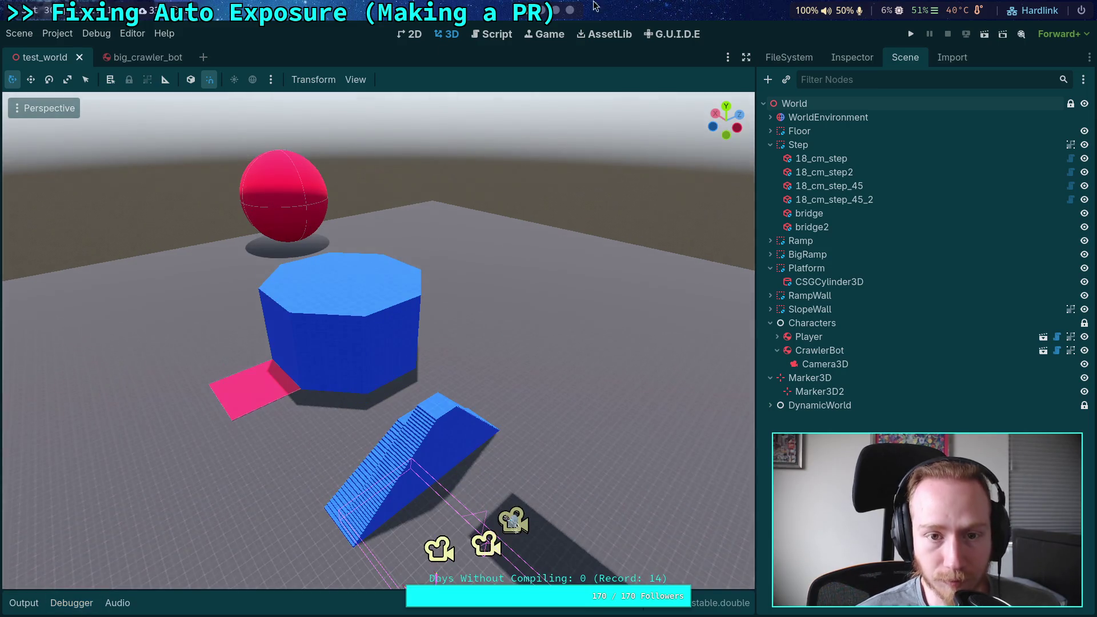
Replace last_luminance in the texture_clear call with Color(0, 0, 0) and save luminance.cpp.
key(alt+Tab)
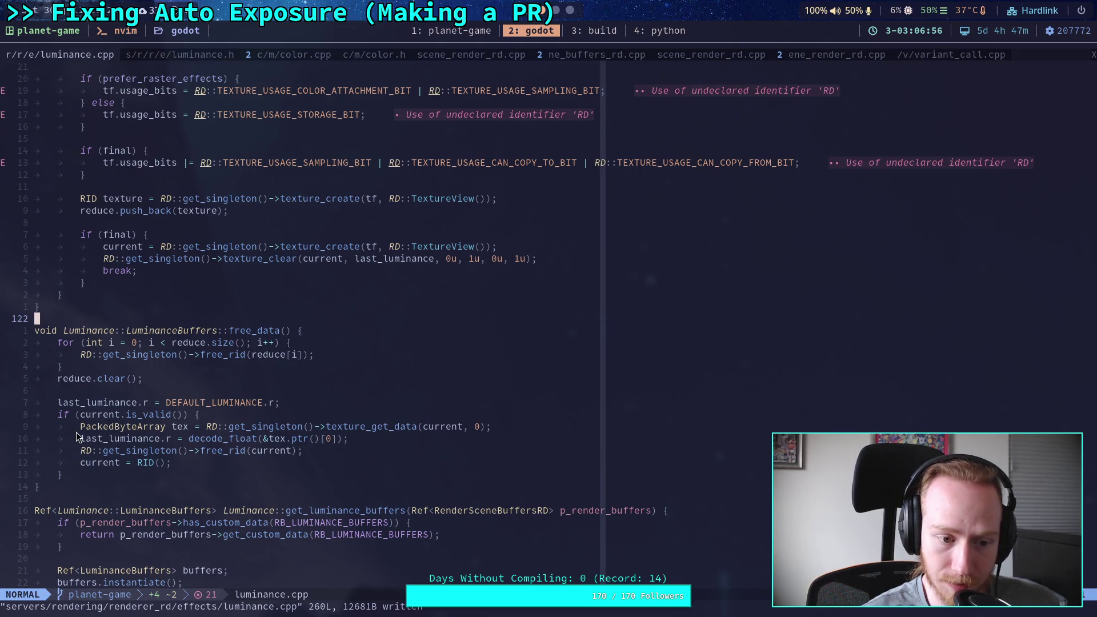
click(60, 403)
key(i)
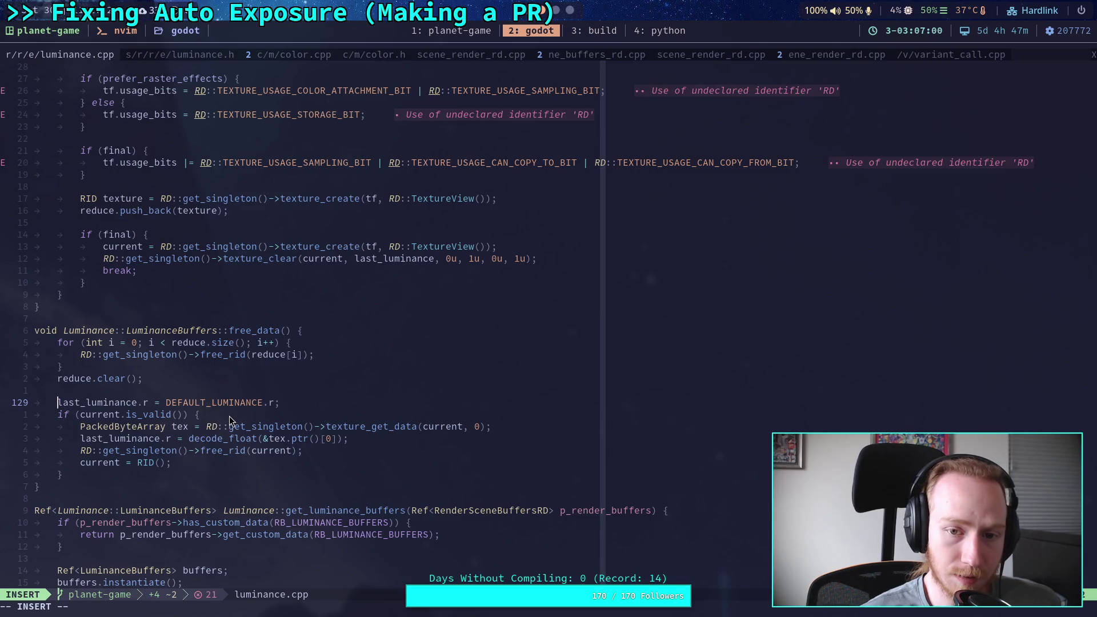
click(359, 267)
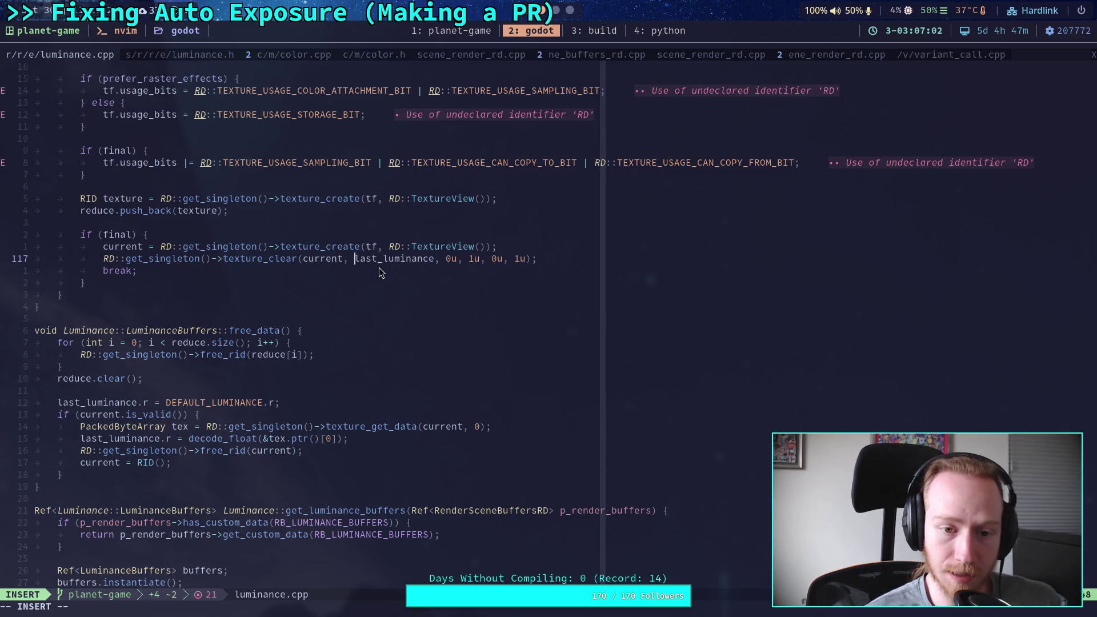
key(Delete)
key(Delete)
key(Delete)
key(Delete)
key(Delete)
key(Delete)
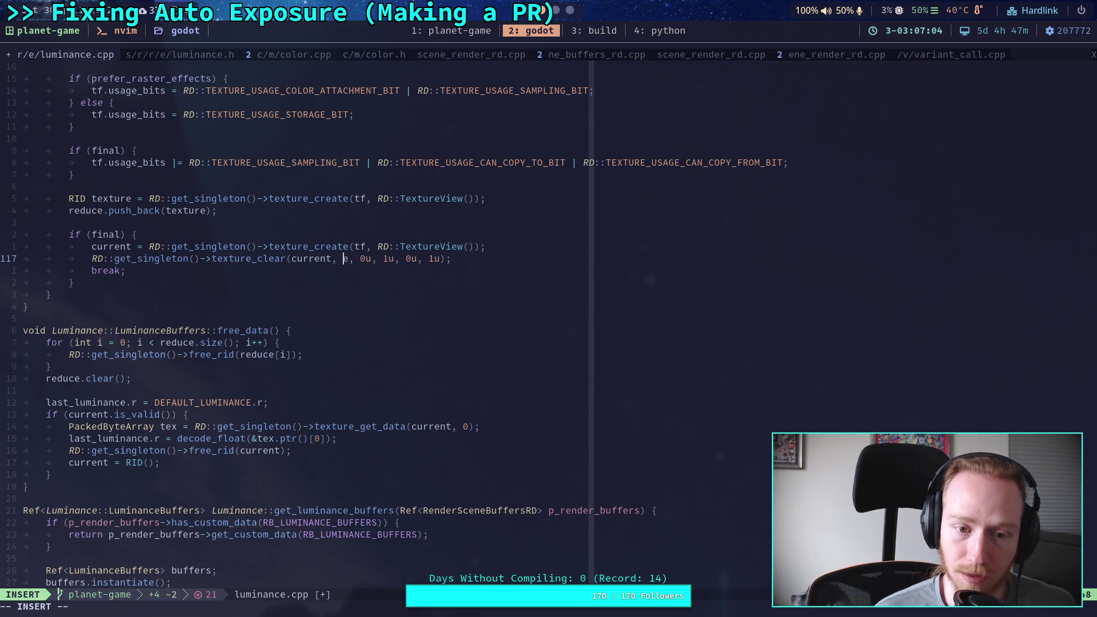
text(Color(0, 0, 0)
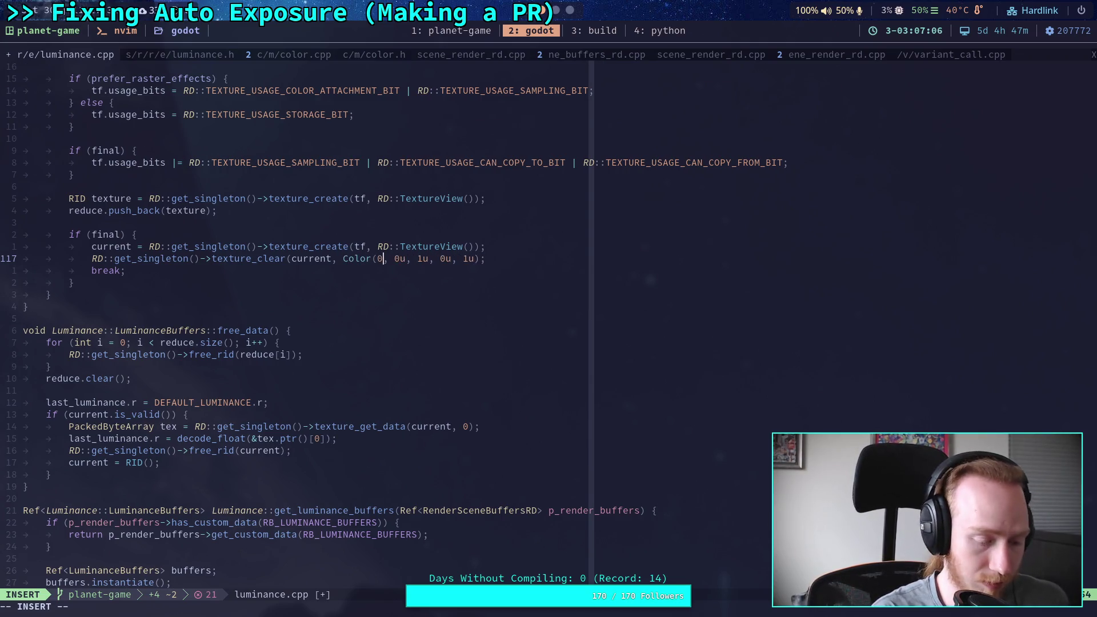
text(), 0)
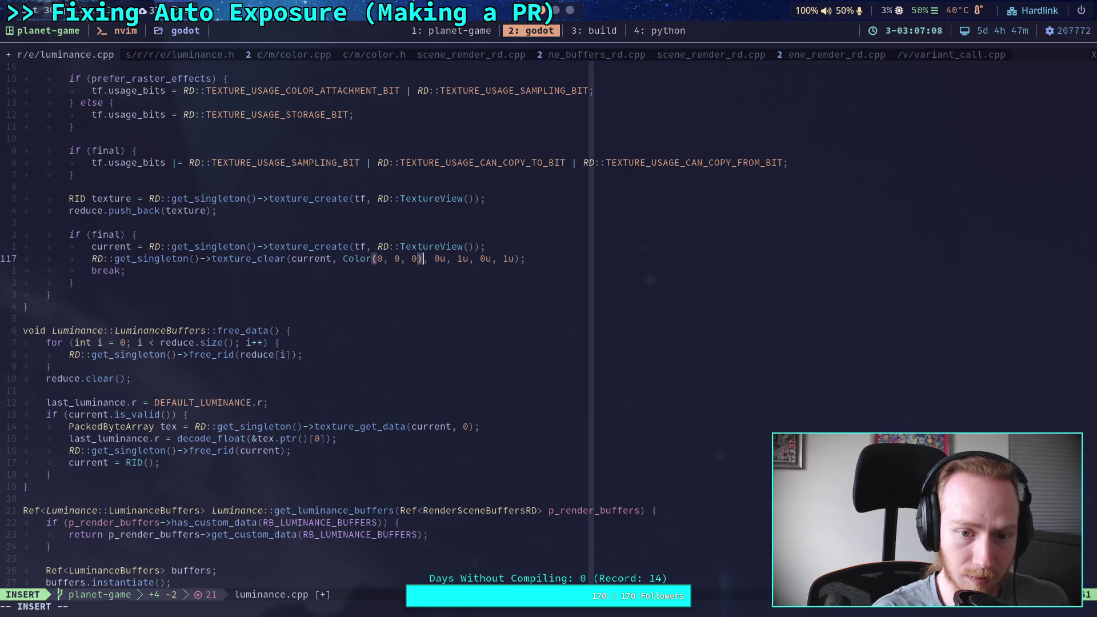
key(Escape)
text(:w)
key(Return)
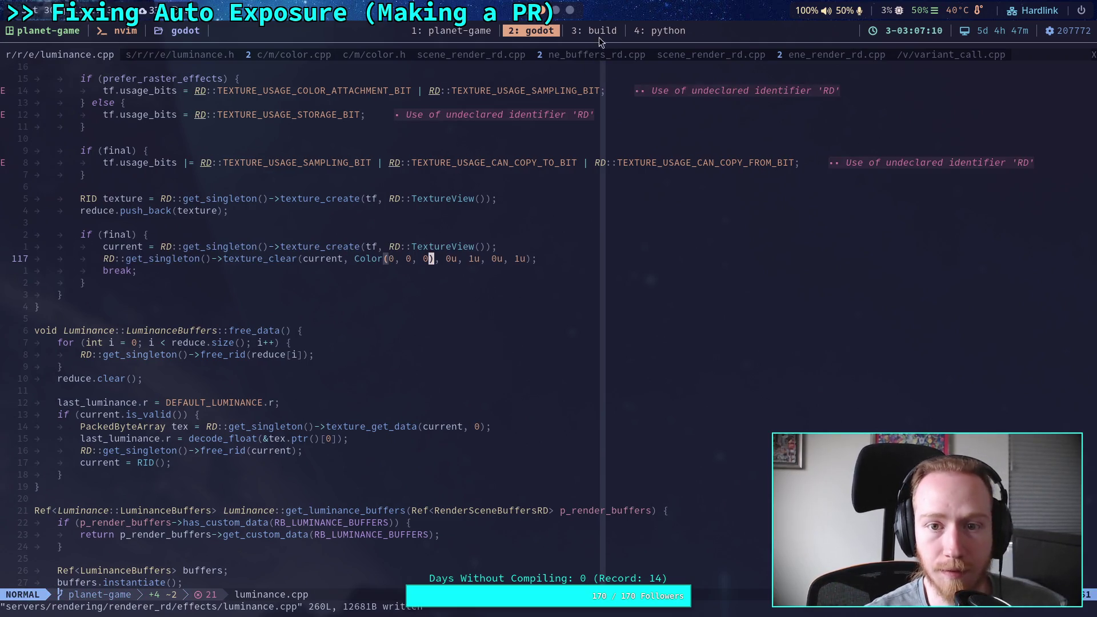
key(super+3)
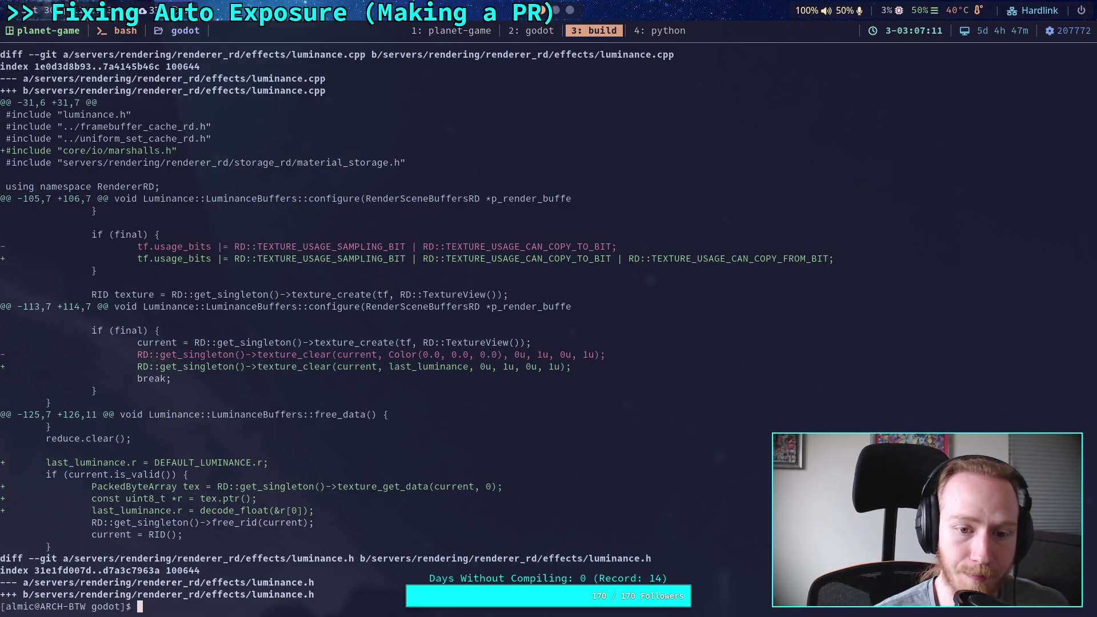
Change the clear colour to Color(0.0, 0.0, 0.0), save, and return to the build window.
key(super+2)
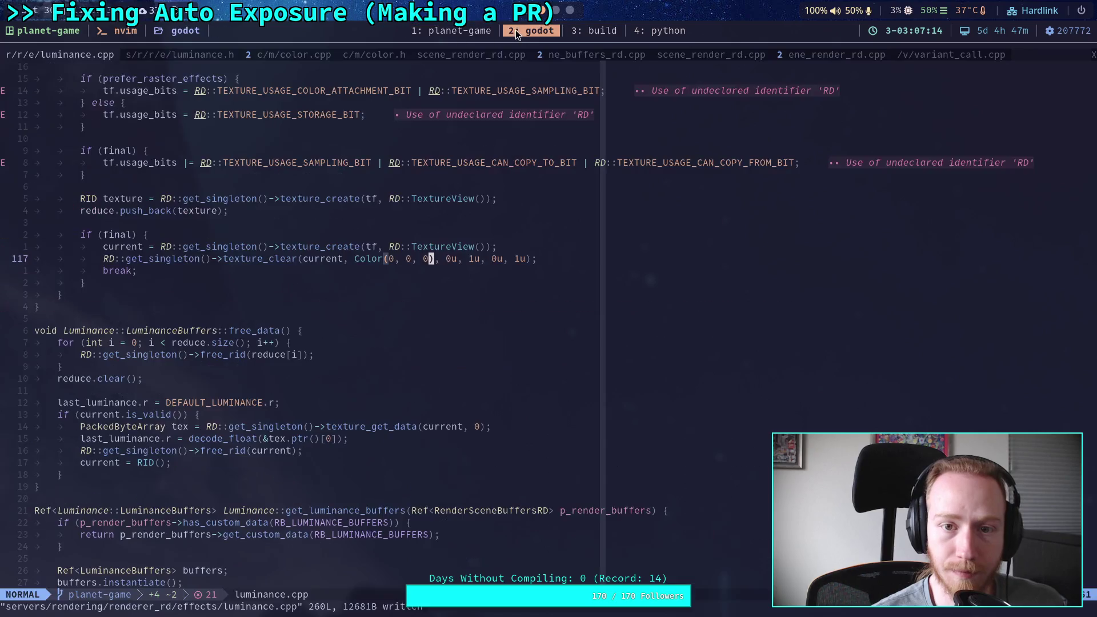
text(a.0)
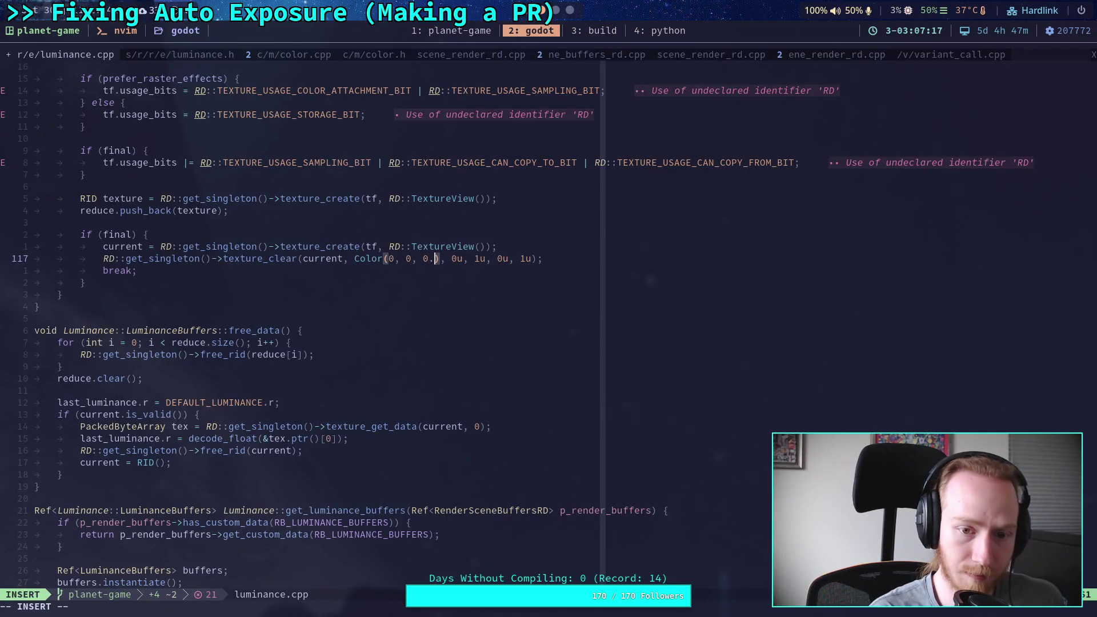
key(Left)
key(Left)
key(Left)
text(.0)
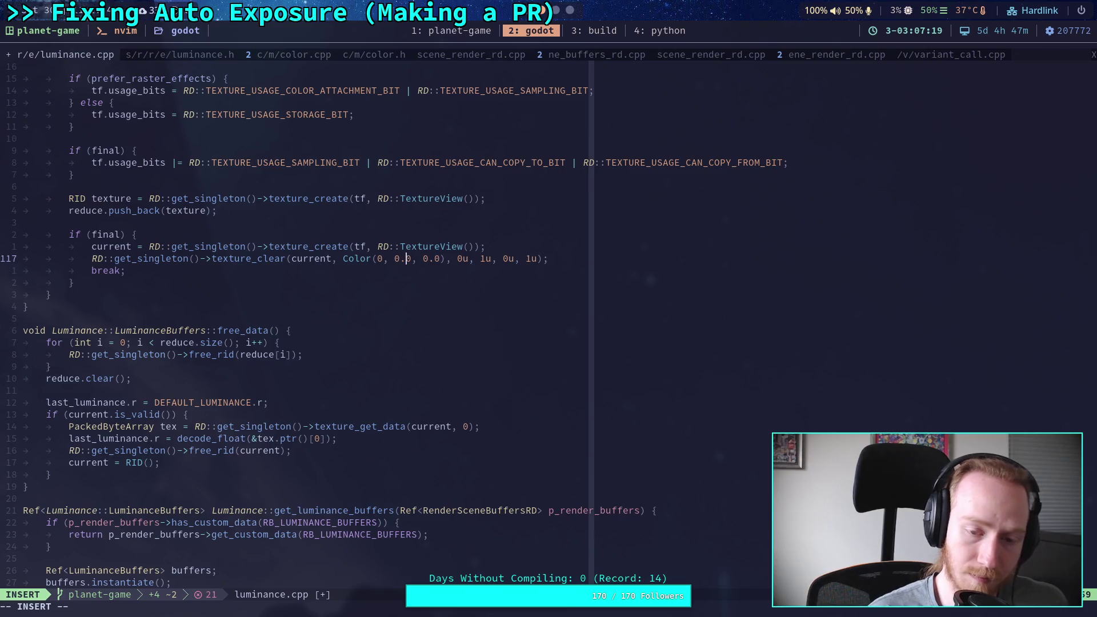
key(Left)
key(Left)
key(Left)
text(.0)
key(Escape)
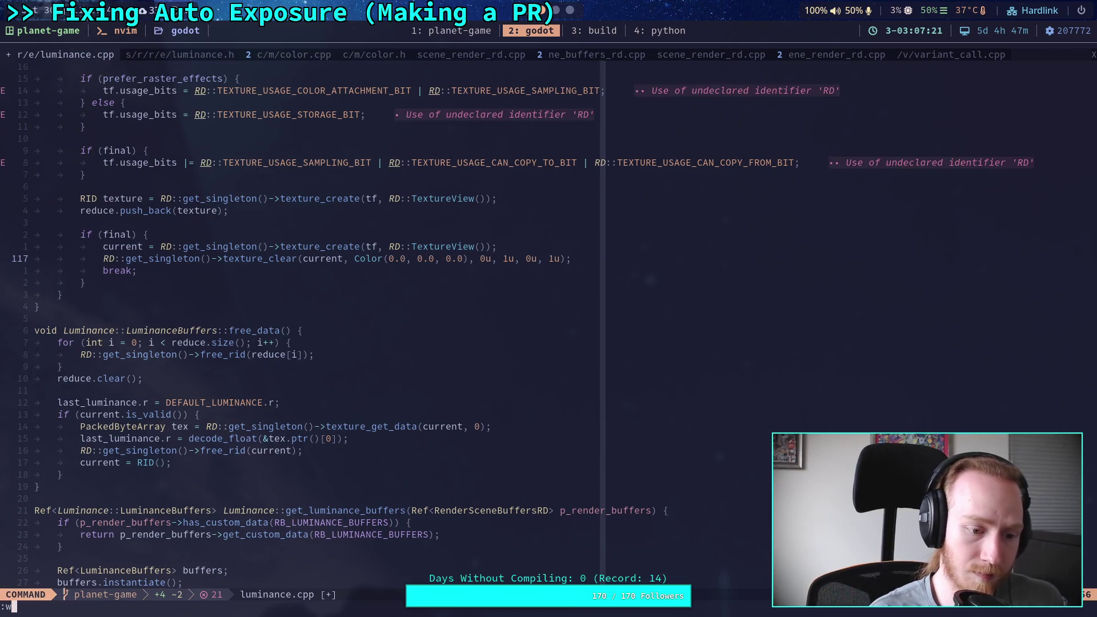
text(:w)
key(Return)
key(super+3)
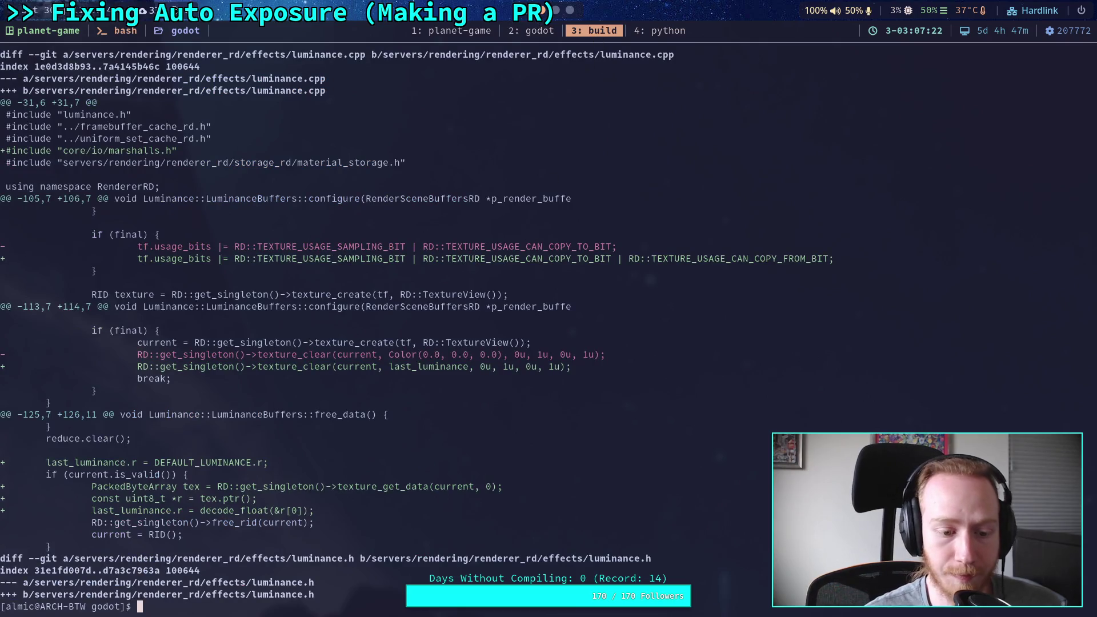
Review the git diff, then rerun ./build -a to rebuild the engine.
text(git diff)
key(Return)
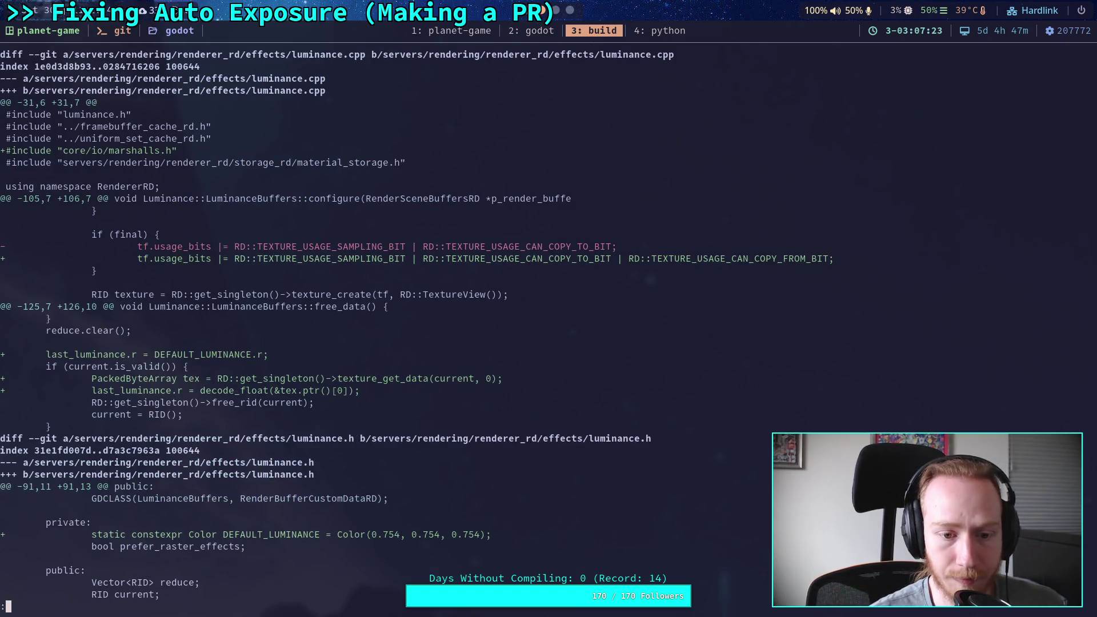
key(q)
key(Up)
key(Up)
key(Up)
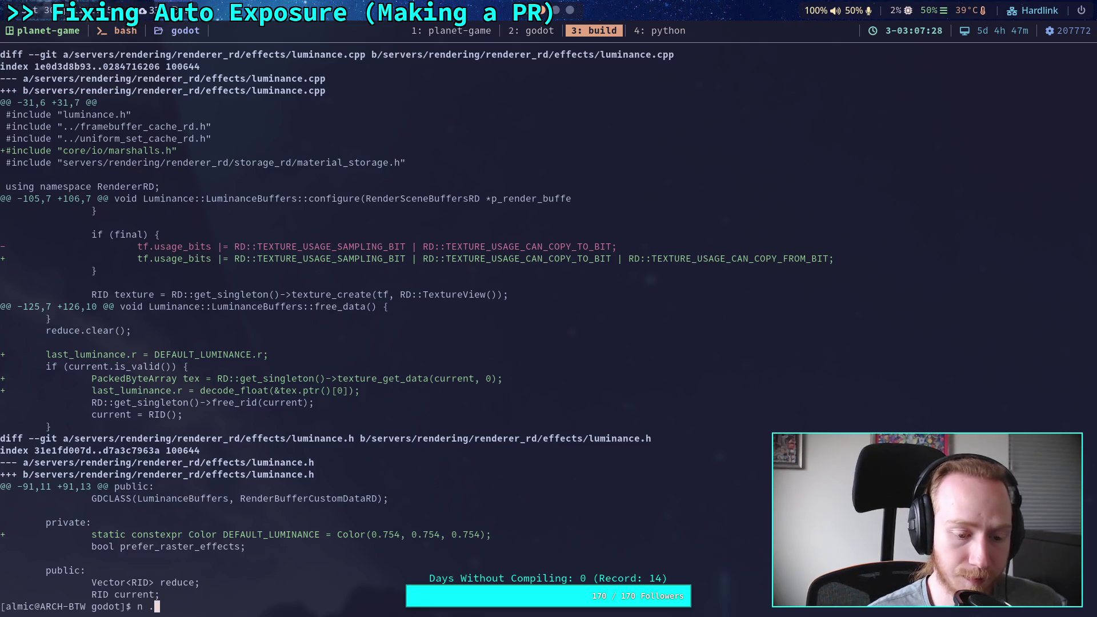
key(Return)
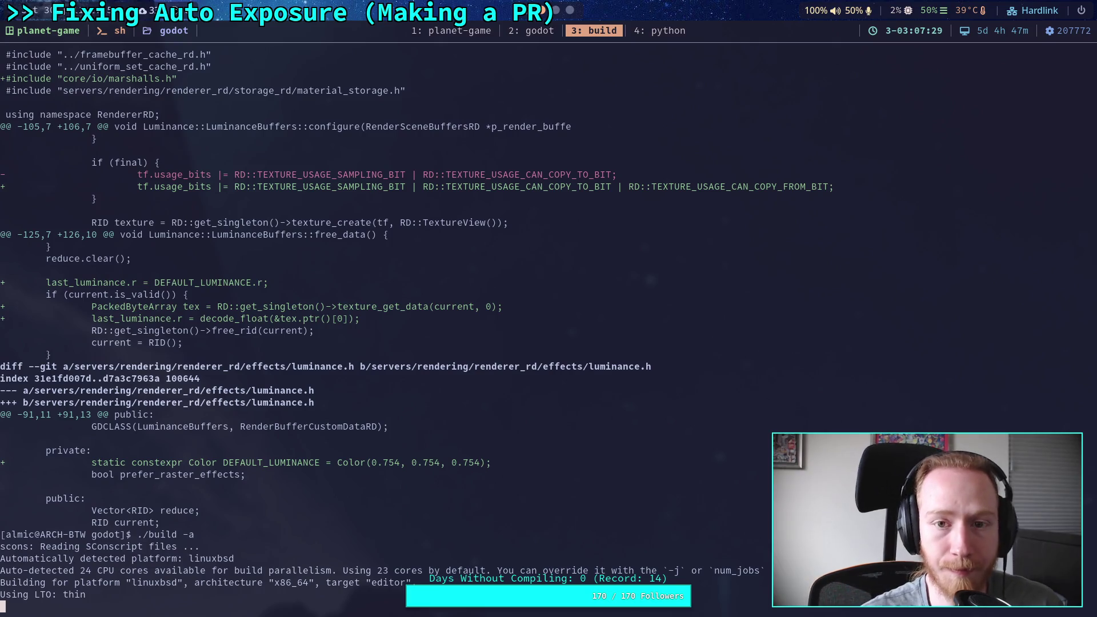
Quit the old Godot editor via Scene > Quit.
key(super+2)
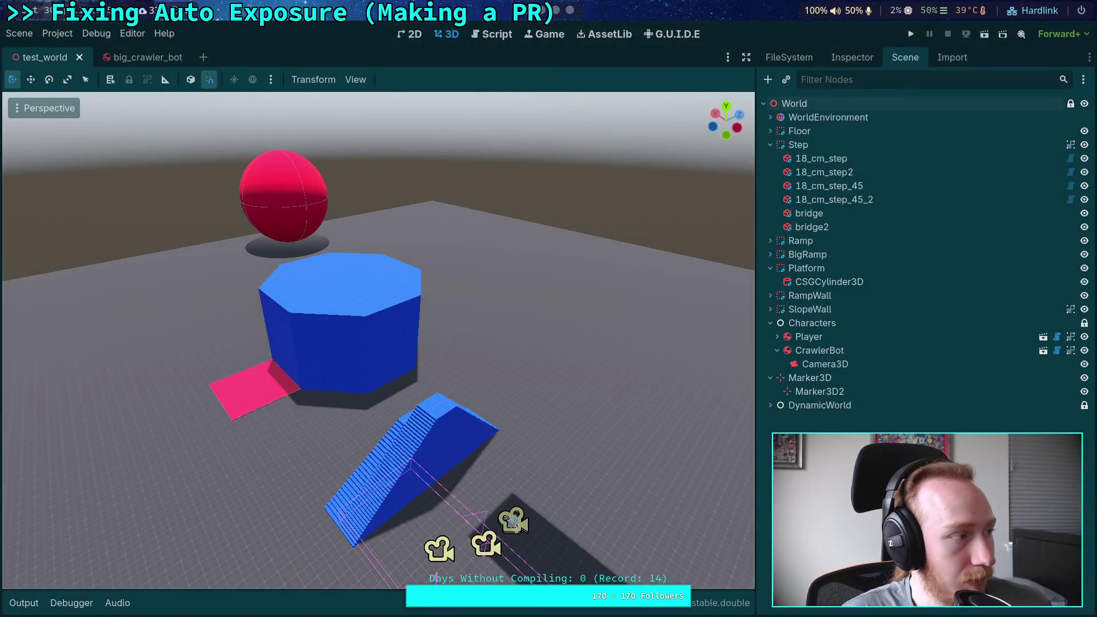
click(26, 33)
click(66, 324)
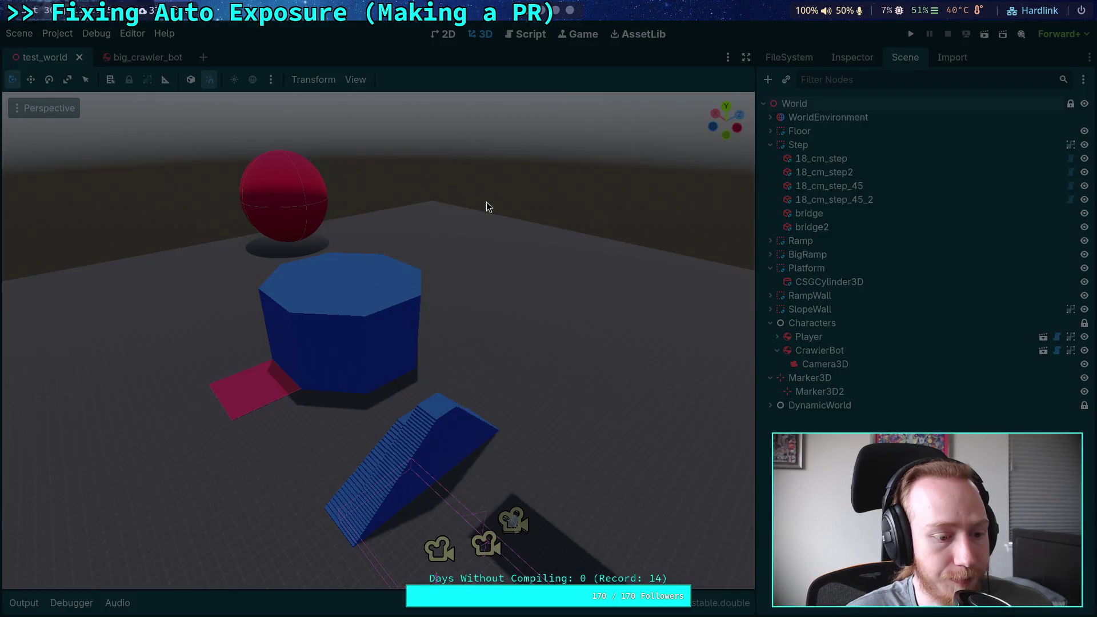
Wait for the ./build -a scons rebuild to finish, then launch the freshly built Godot.
key(super+3)
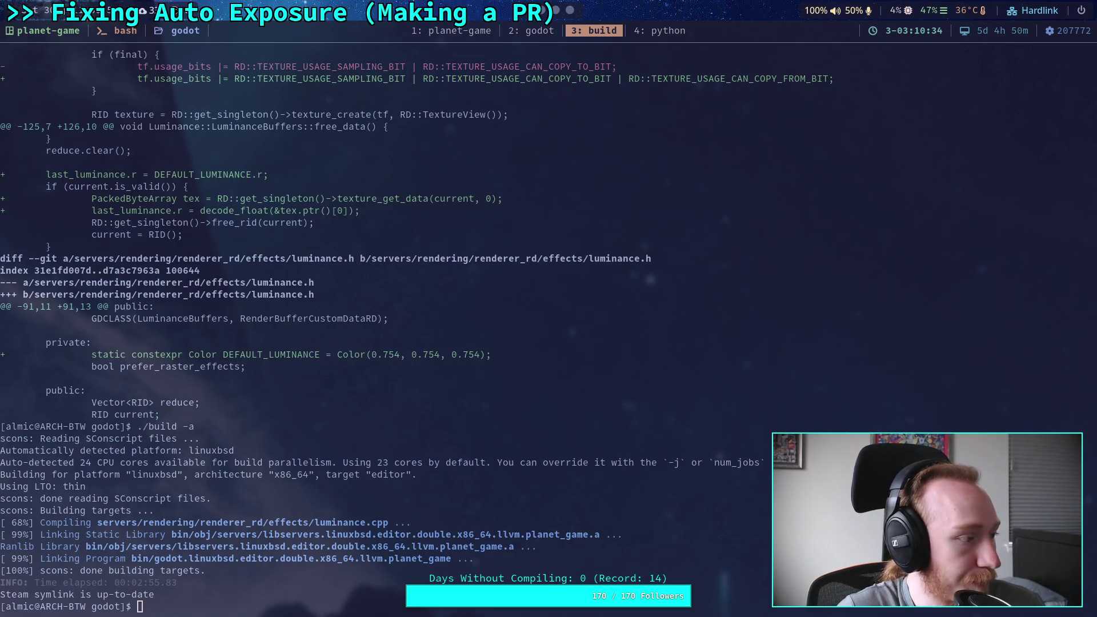
key(Return)
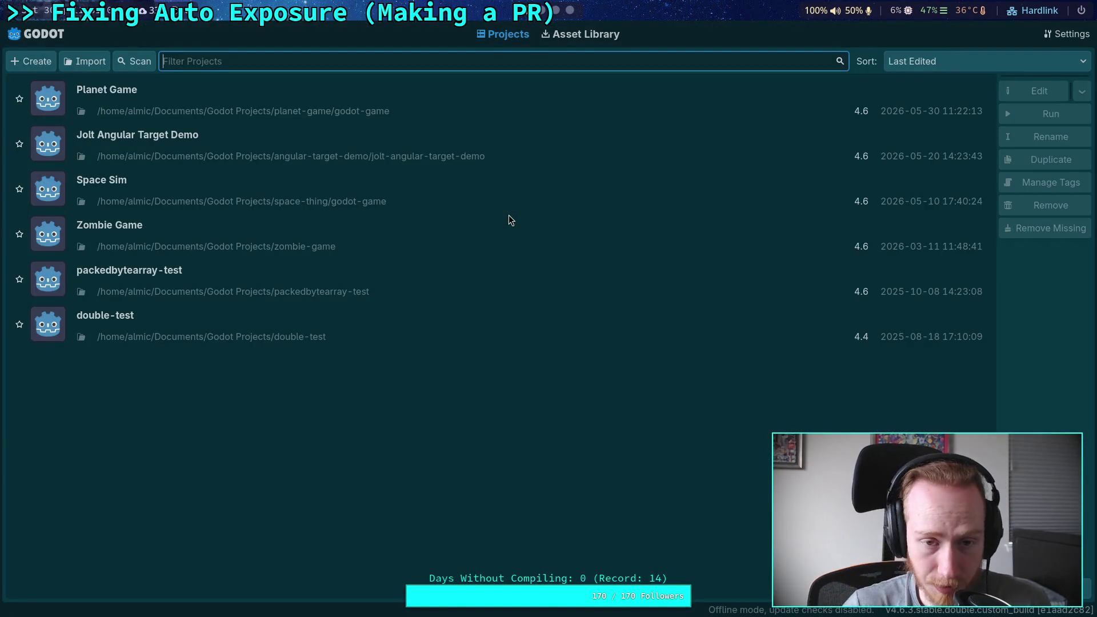
Open Planet Game in the new build, run it to check auto exposure, then stop with F8.
double_click(836, 87)
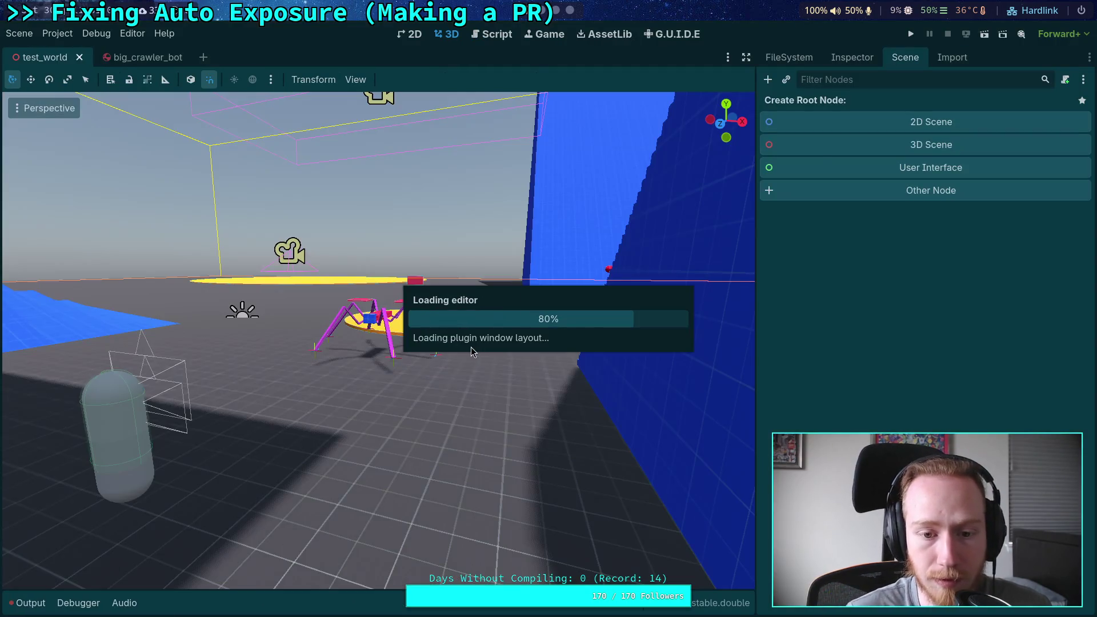
mouse_move(754, 263)
mouse_down()
mouse_move(830, 264)
mouse_move(802, 263)
mouse_up()
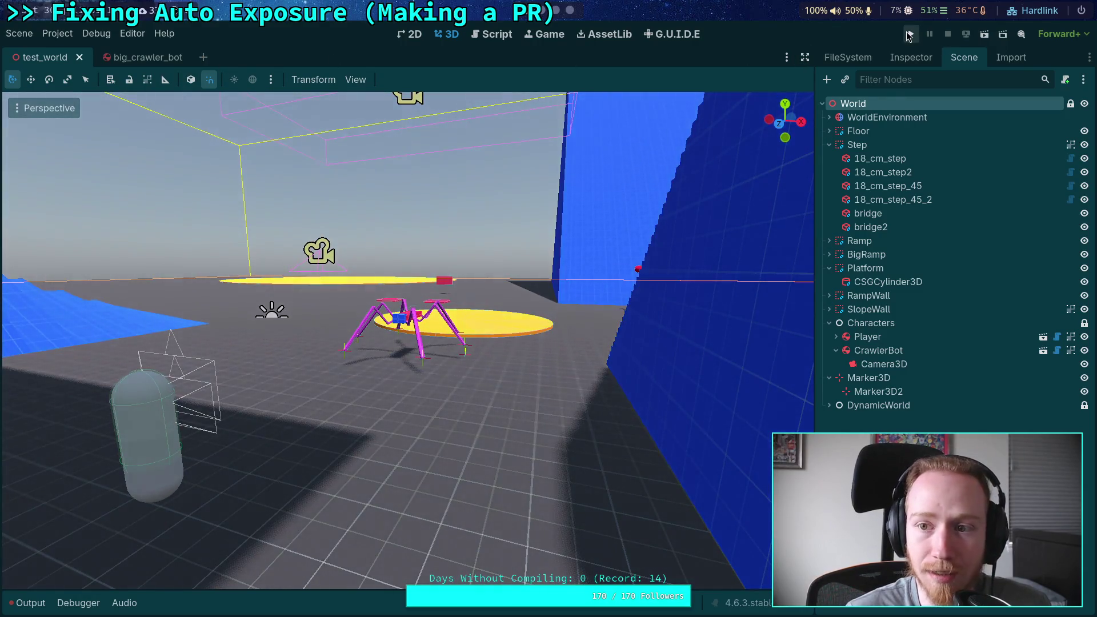
click(910, 34)
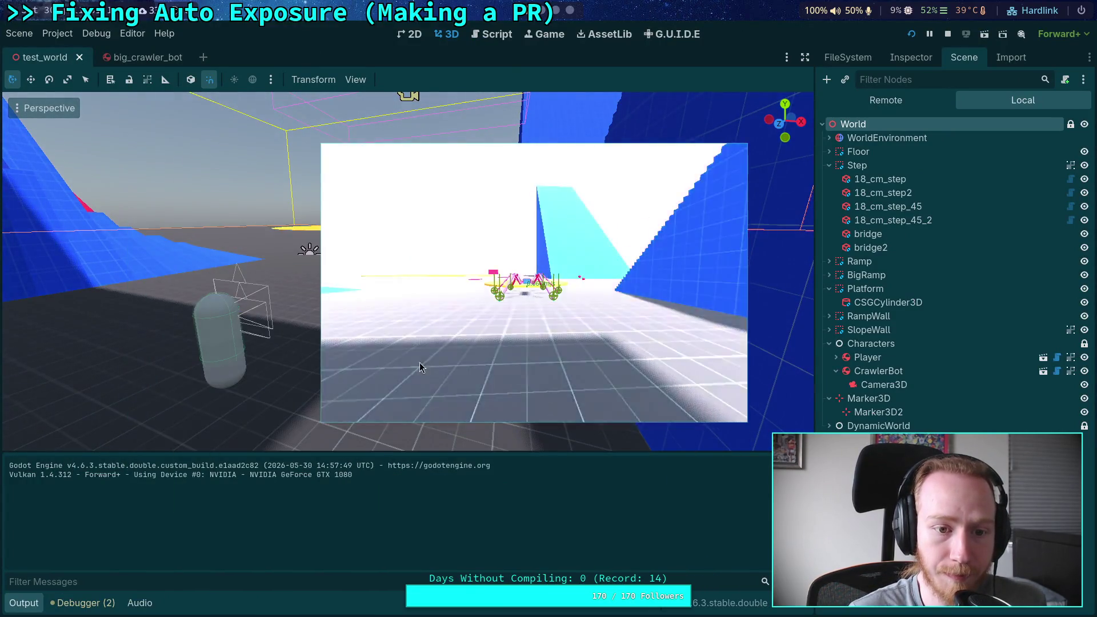
mouse_move(420, 363)
mouse_down()
mouse_move(242, 396)
mouse_move(103, 348)
mouse_move(343, 483)
mouse_move(487, 478)
mouse_move(338, 482)
mouse_move(457, 357)
mouse_move(458, 386)
mouse_up()
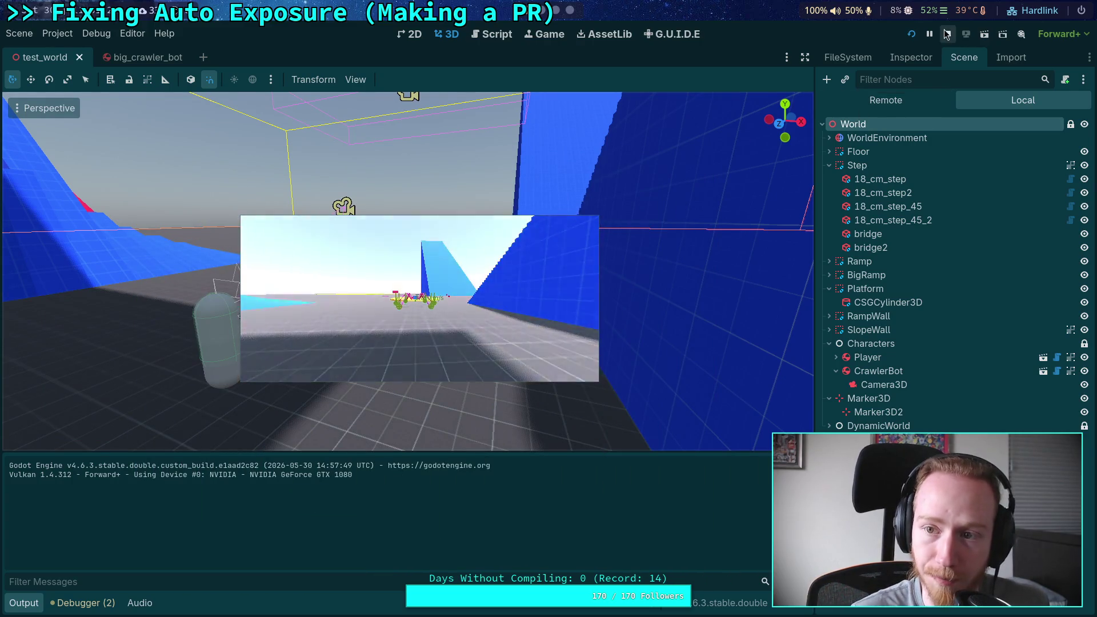
key(F8)
key(alt+Tab)
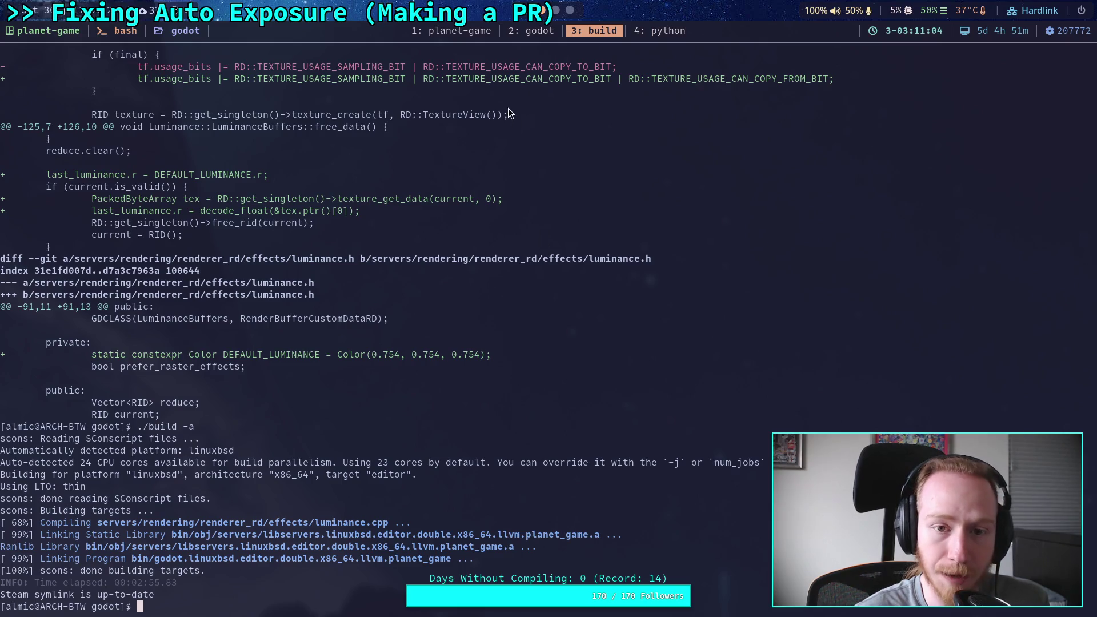
Change line 117's Color(0.0, 0.0, 0.0) argument to last_luminance and save luminance.cpp.
click(532, 32)
key(W)
key(t))
key(R)
key(Escape)
key(a)
key(BackSpace)
key(BackSpace)
key(BackSpace)
key(BackSpace)
key(BackSpace)
key(BackSpace)
text(last_li)
key(BackSpace)
text(uminance, 0u, 1u, 0u, 1u);)
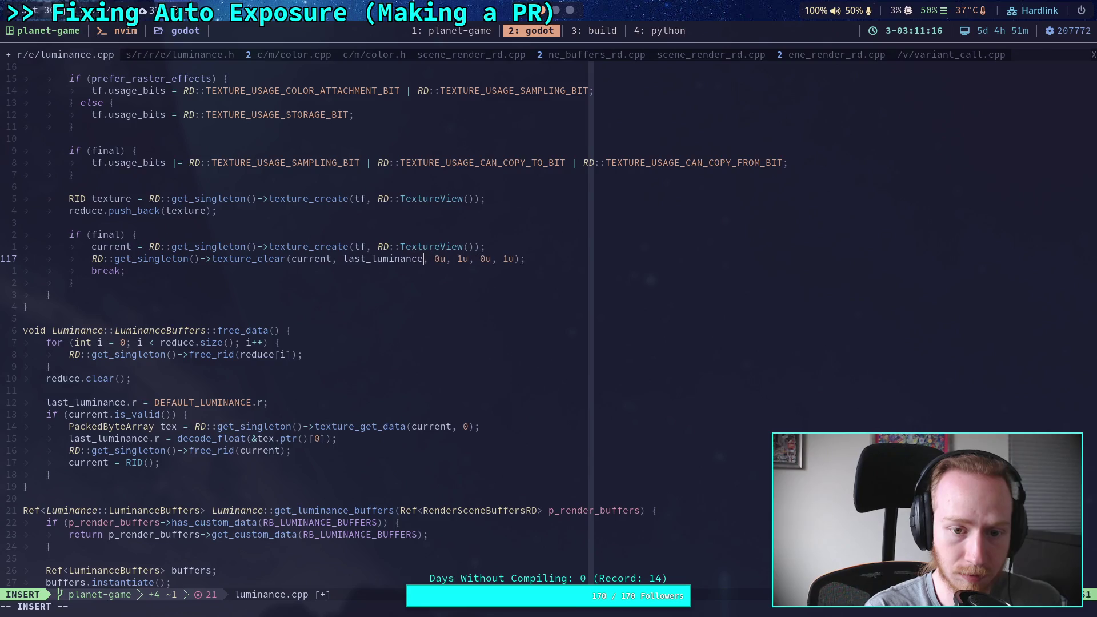
key(Escape)
text(:w)
key(Return)
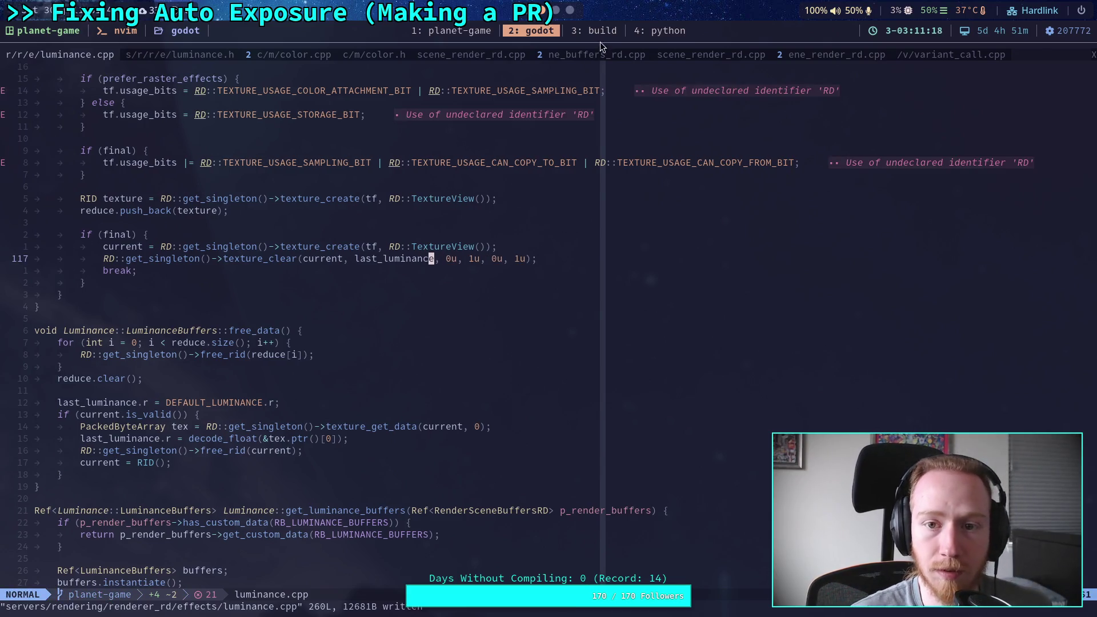
Rerun git diff in the build window to review the change.
key(super+3)
key(Up)
key(Up)
key(Return)
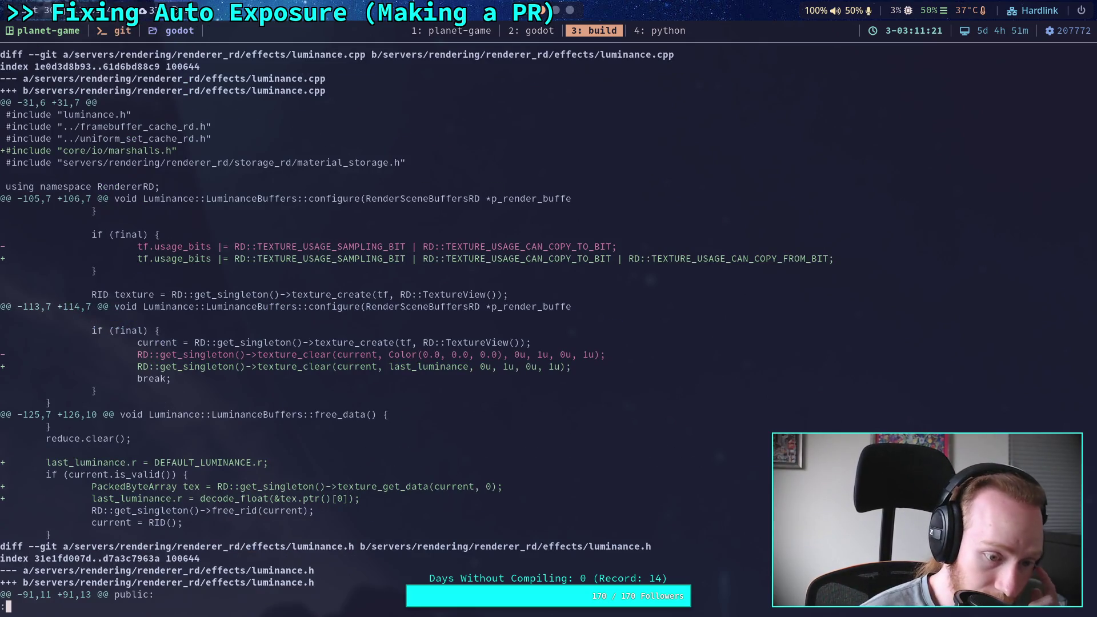
Read down the diff to the luminance.h changes and check the tf.width = w line in nvim.
key(j)
key(j)
key(j)
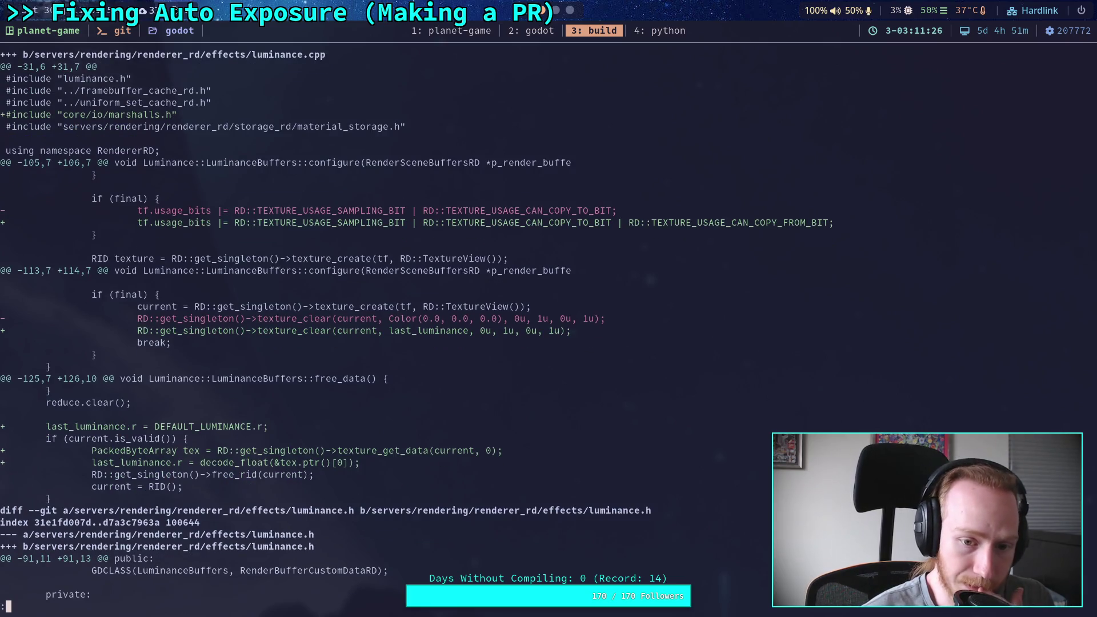
key(j)
key(j)
key(j)
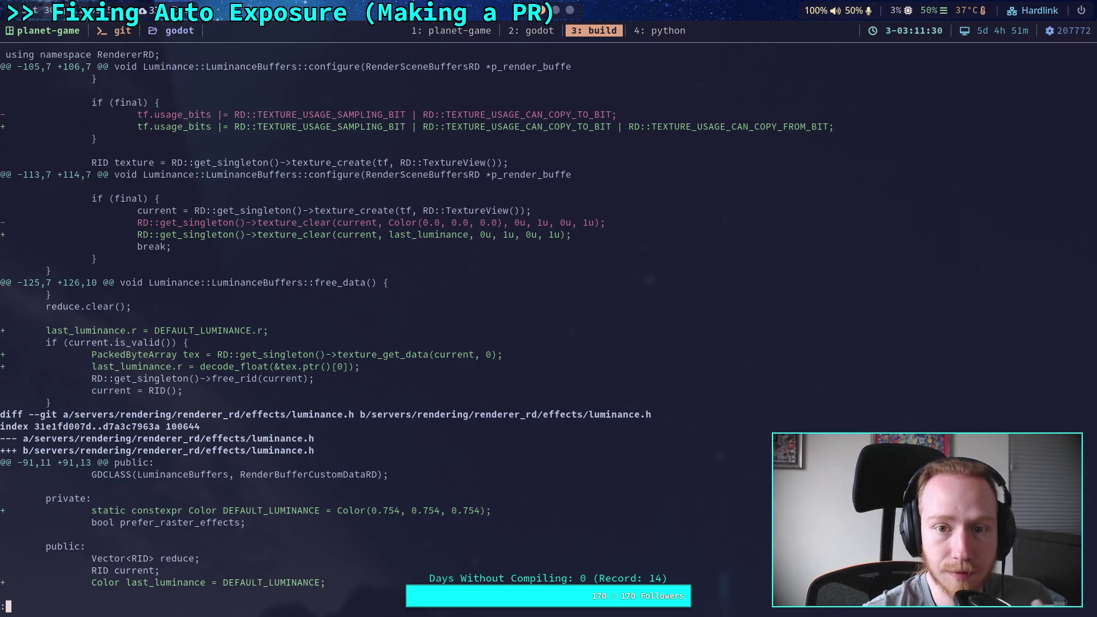
key(super+2)
scroll(295, 244, up, 6)
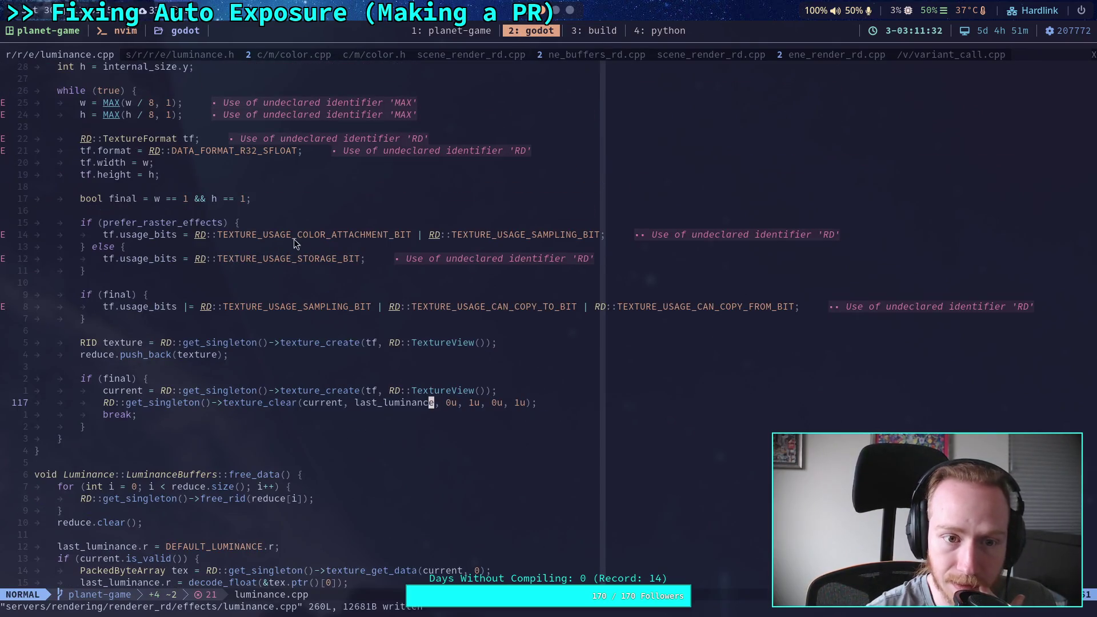
drag(229, 151, 240, 162)
click(245, 164)
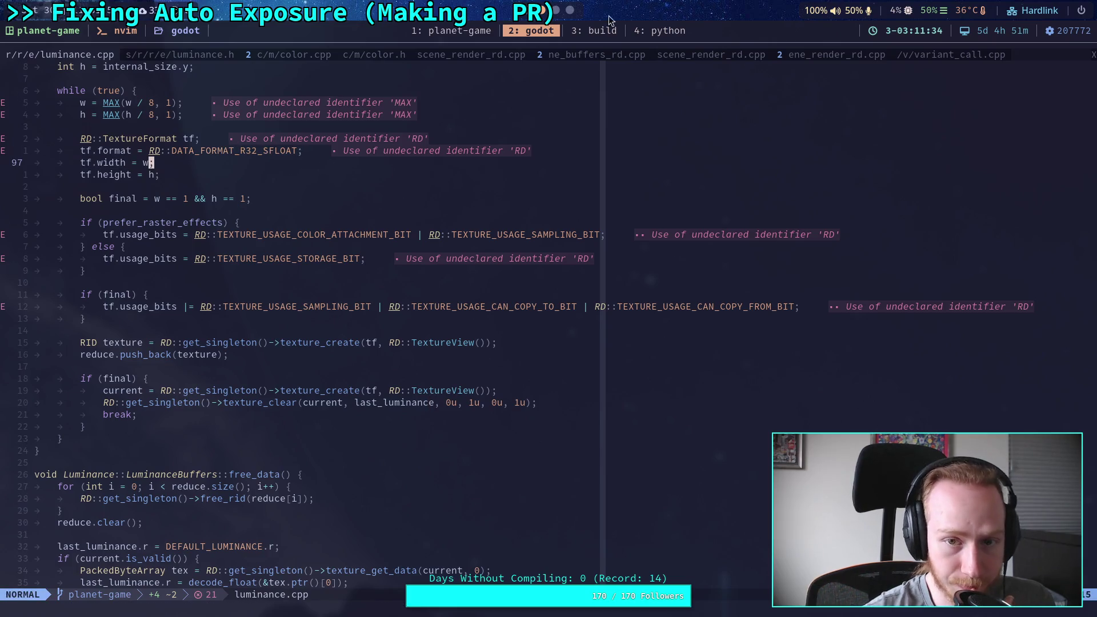
key(super+1)
key(super+2)
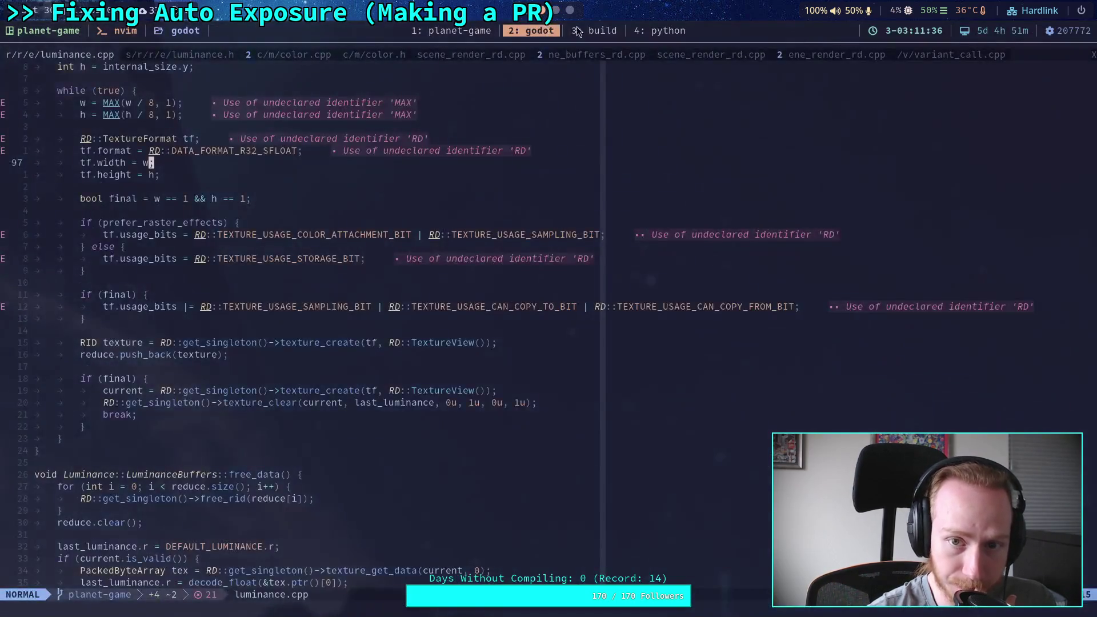
Finish reading the diff, close it, and rerun ./build -a.
click(578, 31)
key(j)
key(j)
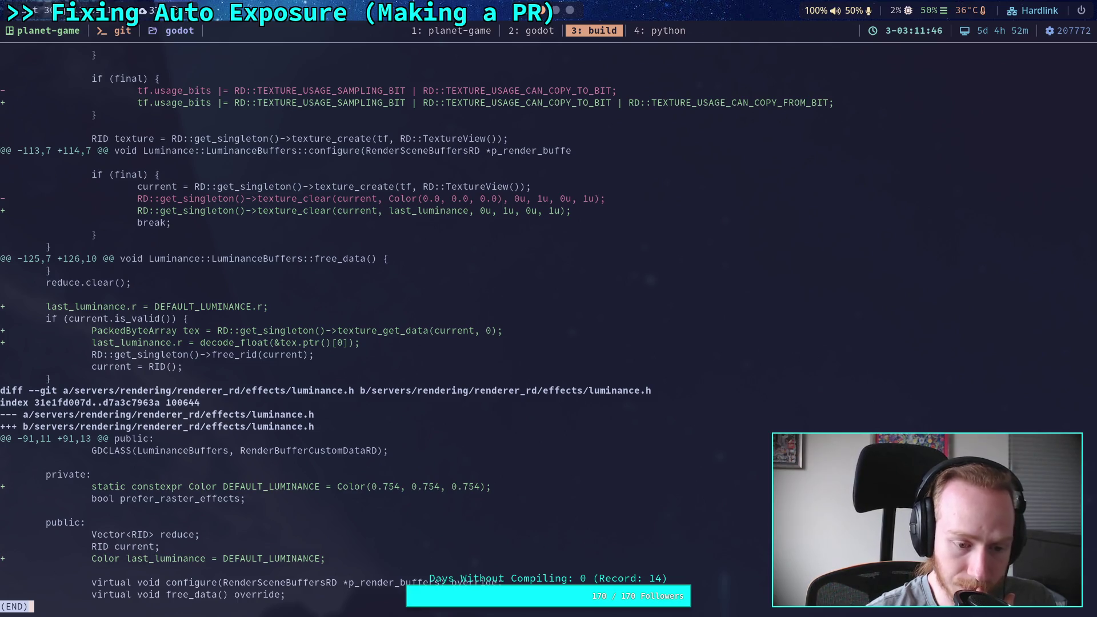
key(q)
key(Up)
key(Up)
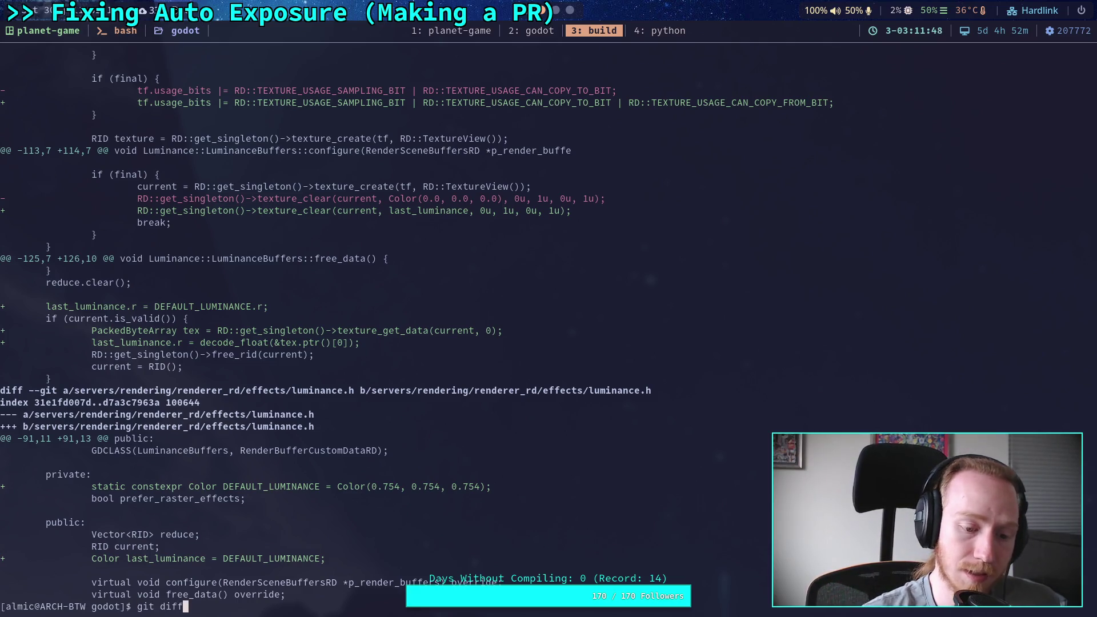
key(Return)
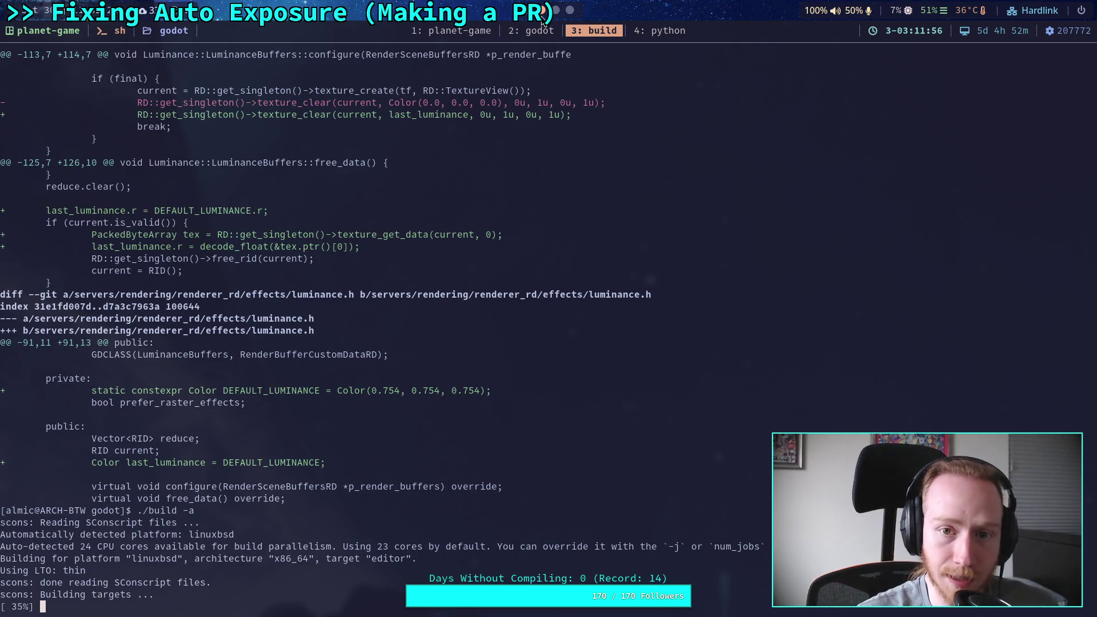
Run the test_world game briefly to check auto exposure, then close it.
key(super+2)
drag(813, 228, 666, 239)
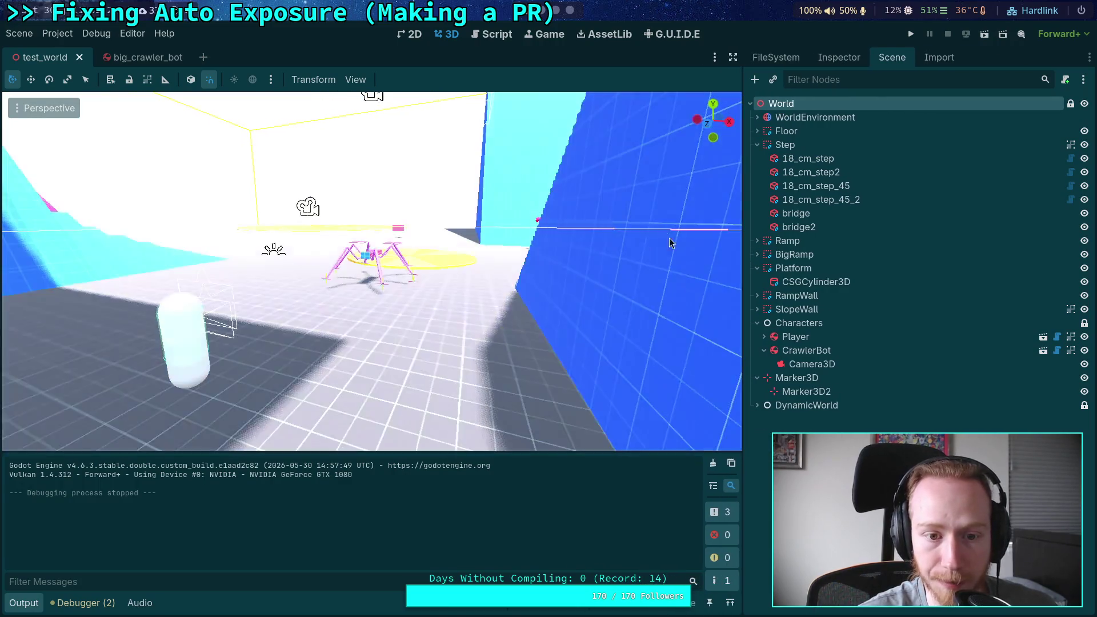
click(911, 34)
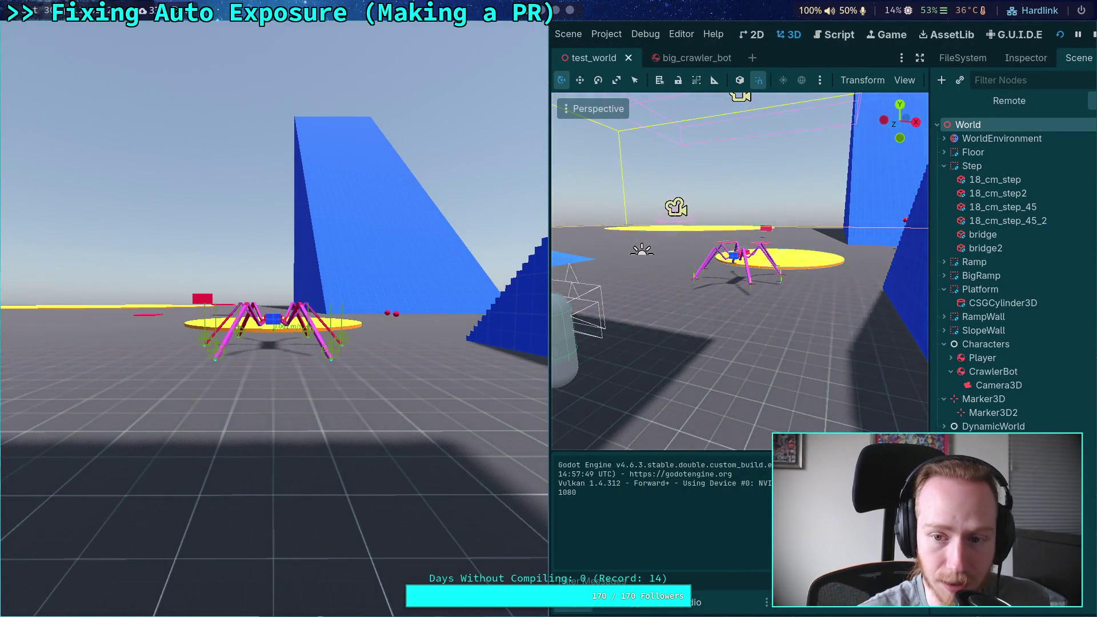
click(1092, 35)
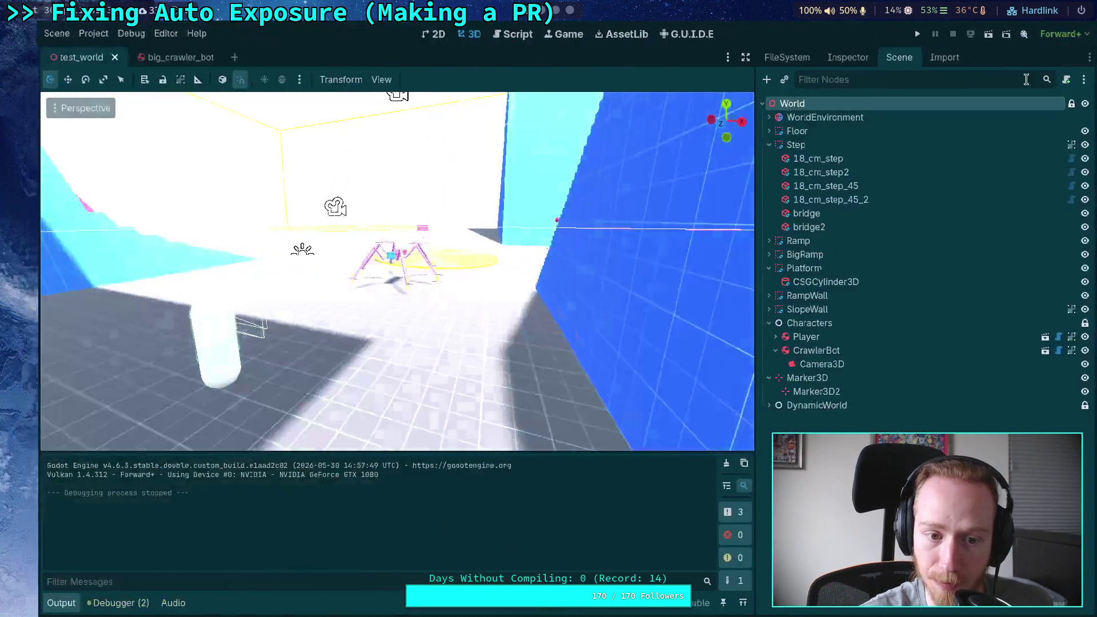
key(super+3)
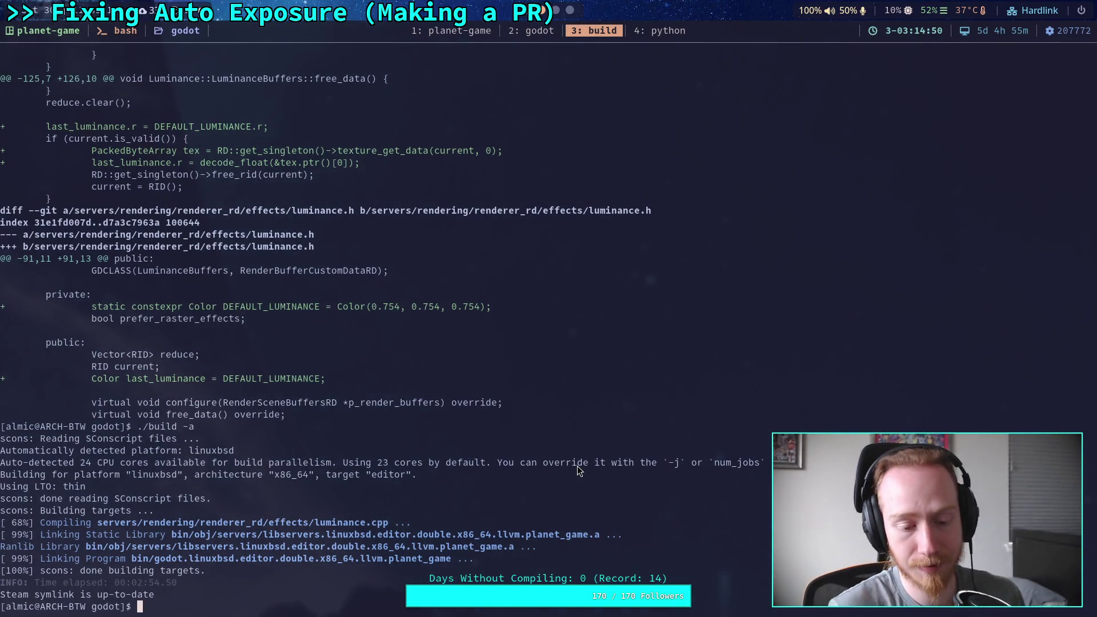
Quit the Godot editor via Scene > Quit.
click(532, 30)
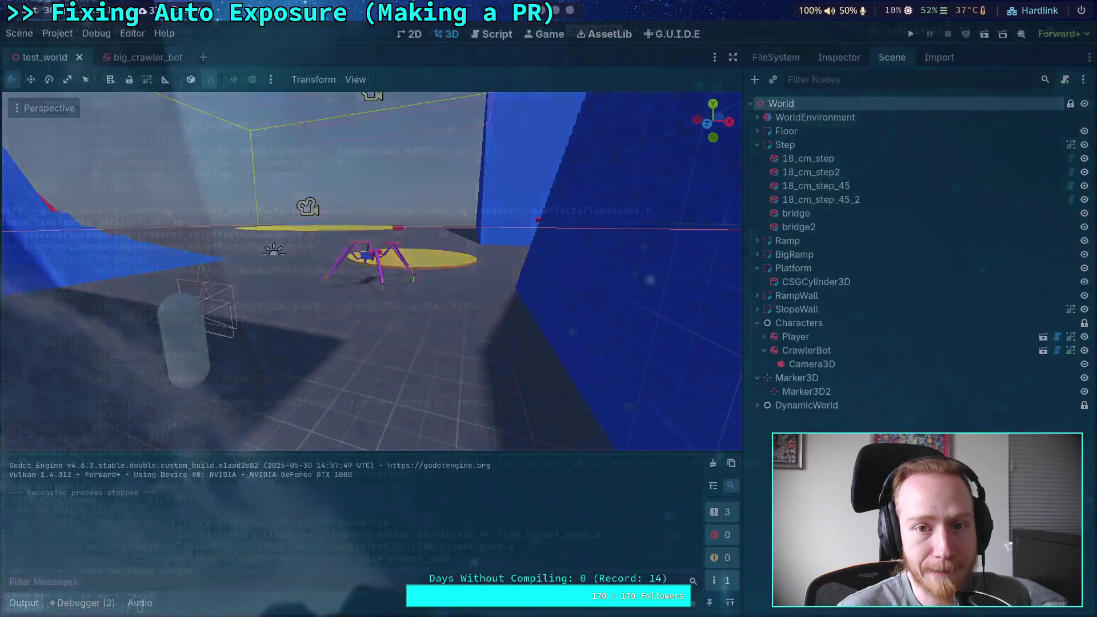
click(19, 33)
click(1, 285)
click(19, 34)
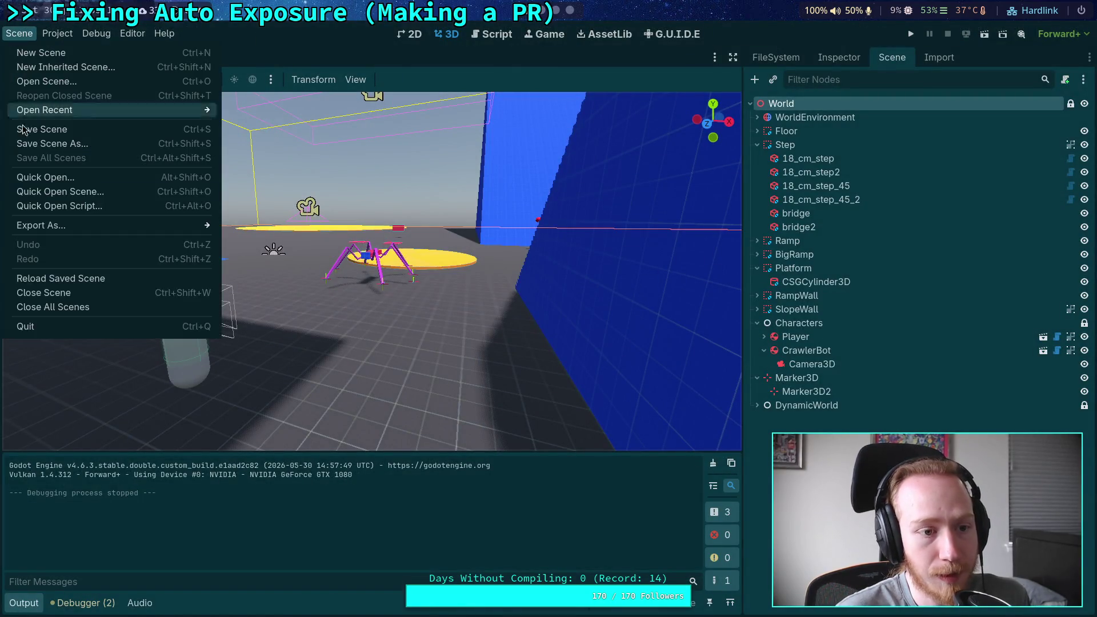
click(26, 326)
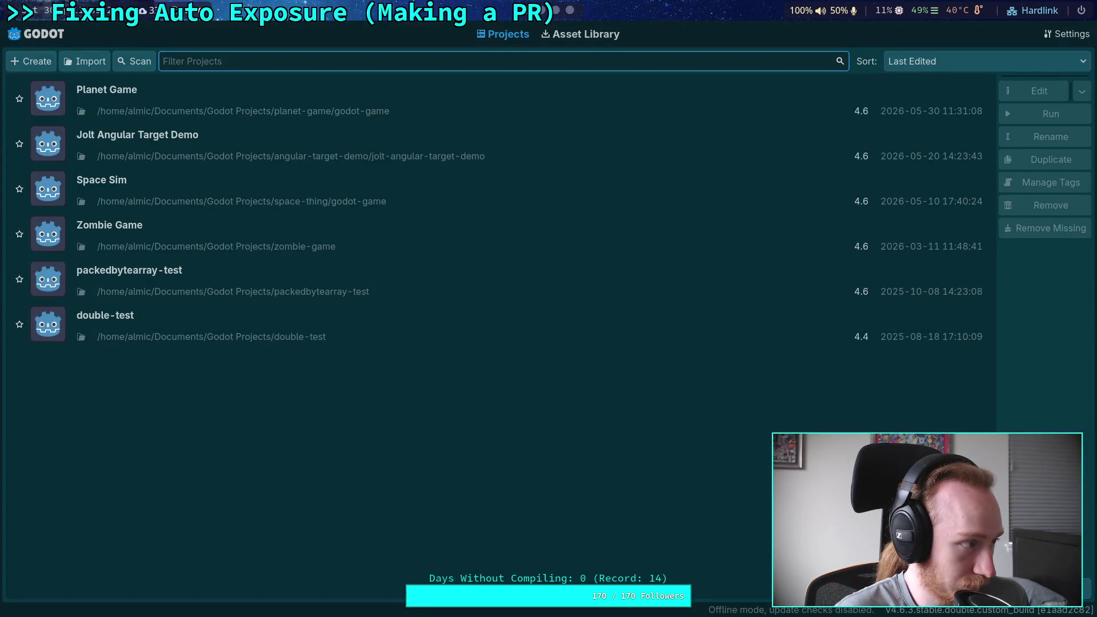
Reopen Planet Game in the Project Manager and widen the 3D viewport against the docks.
double_click(971, 92)
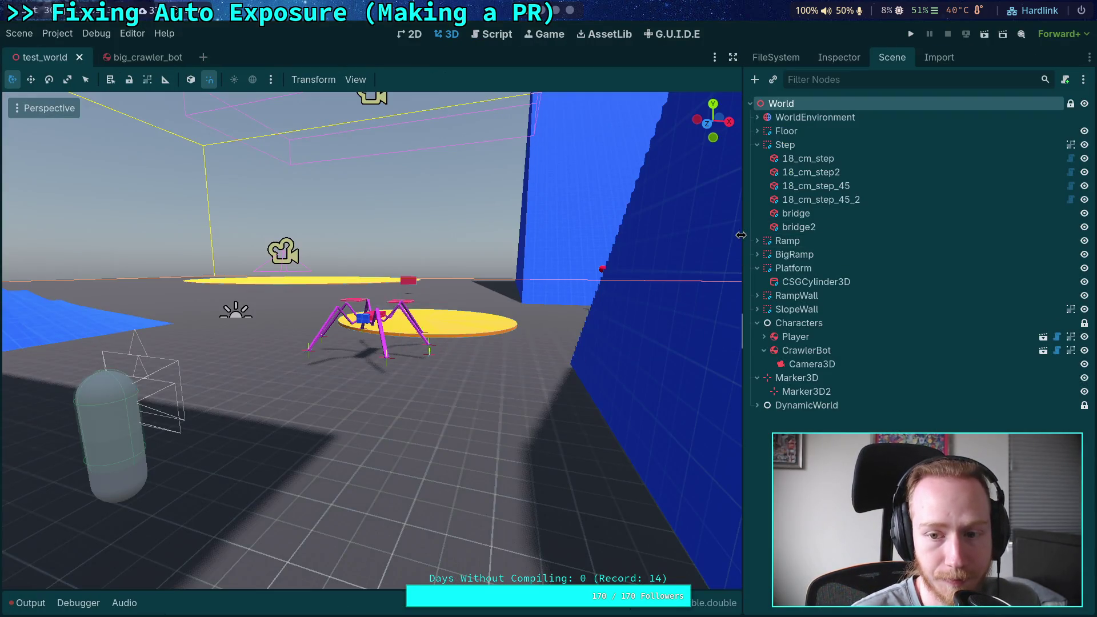
mouse_move(742, 235)
mouse_down()
mouse_move(457, 251)
mouse_move(793, 268)
mouse_move(740, 269)
mouse_up()
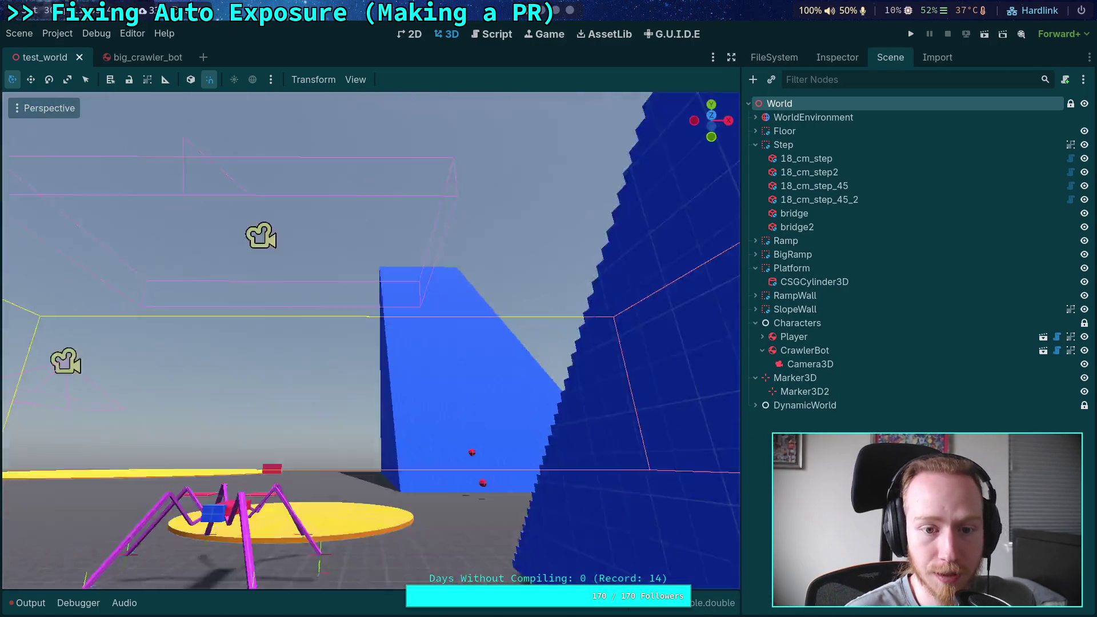
key(alt+Tab)
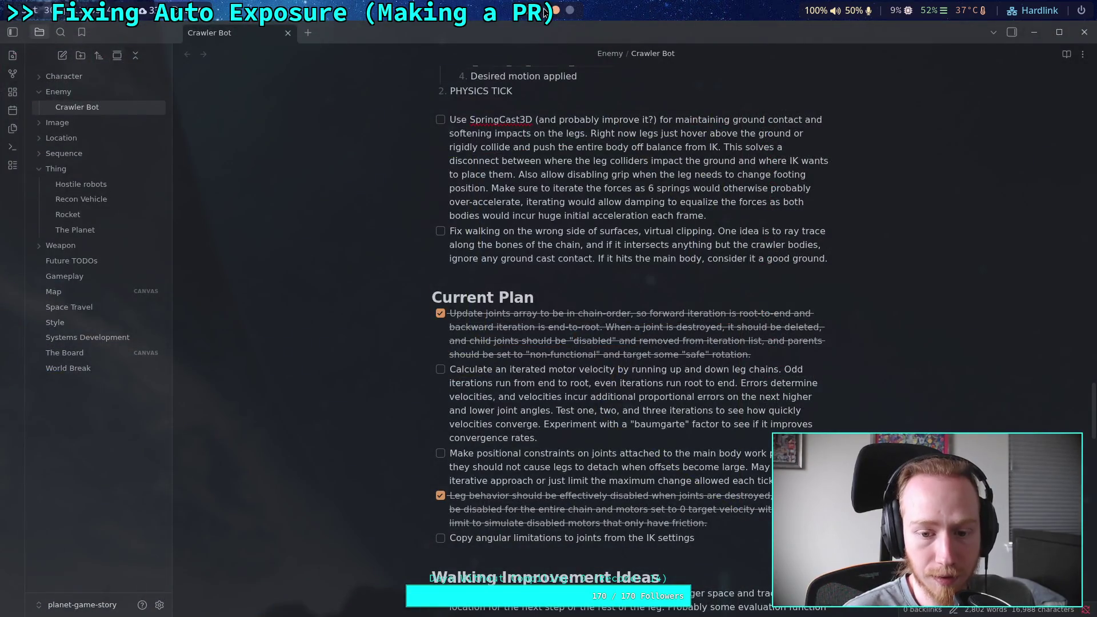
Glance at the auto_exposure.gd reference on GitHub, then come back to the build terminal.
key(super+3)
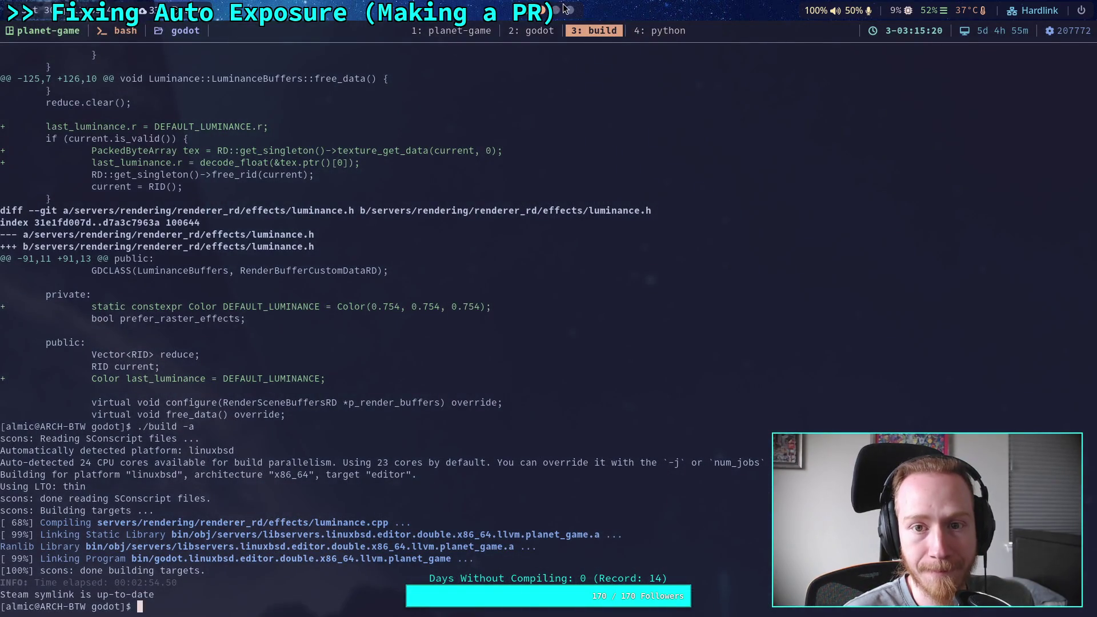
key(alt+Tab)
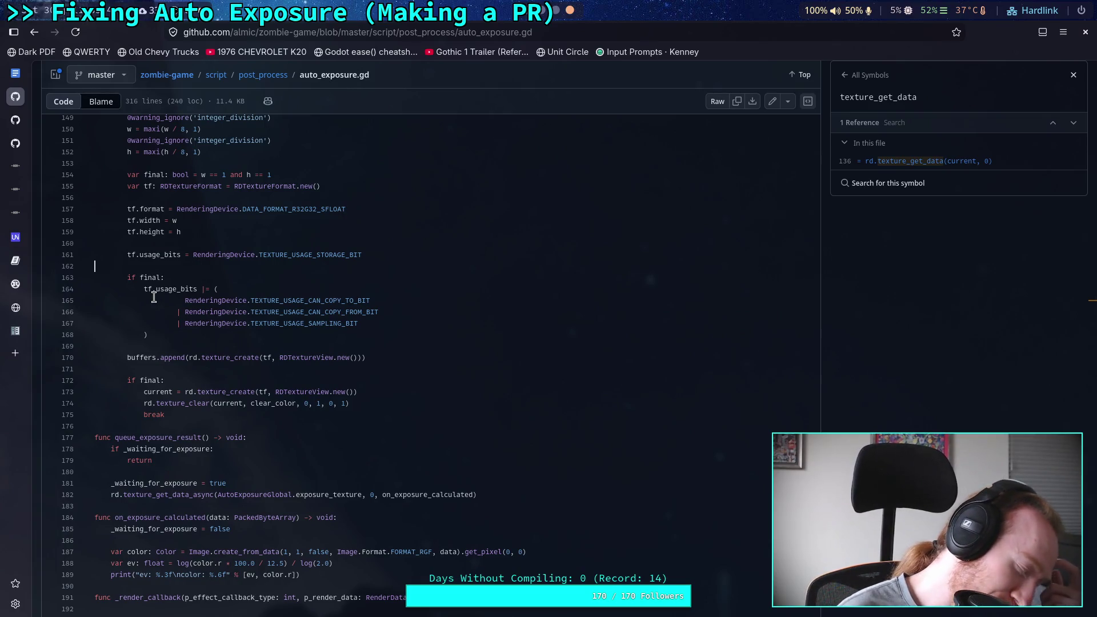
key(alt+Tab)
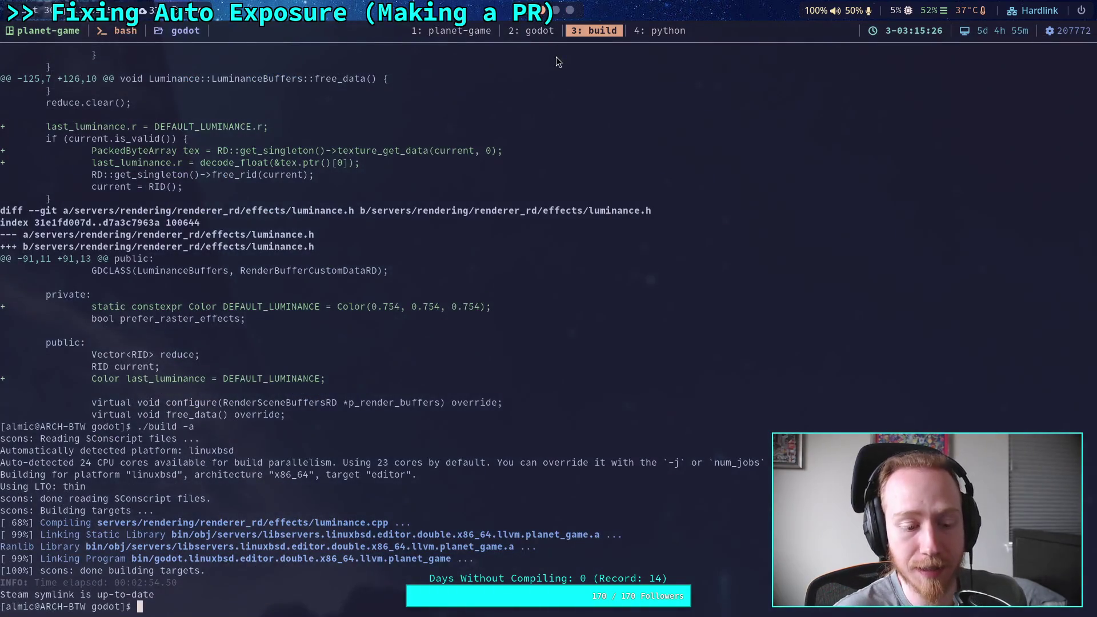
Page through the git diff of luminance.cpp and luminance.h, then begin a git status.
text(git diff)
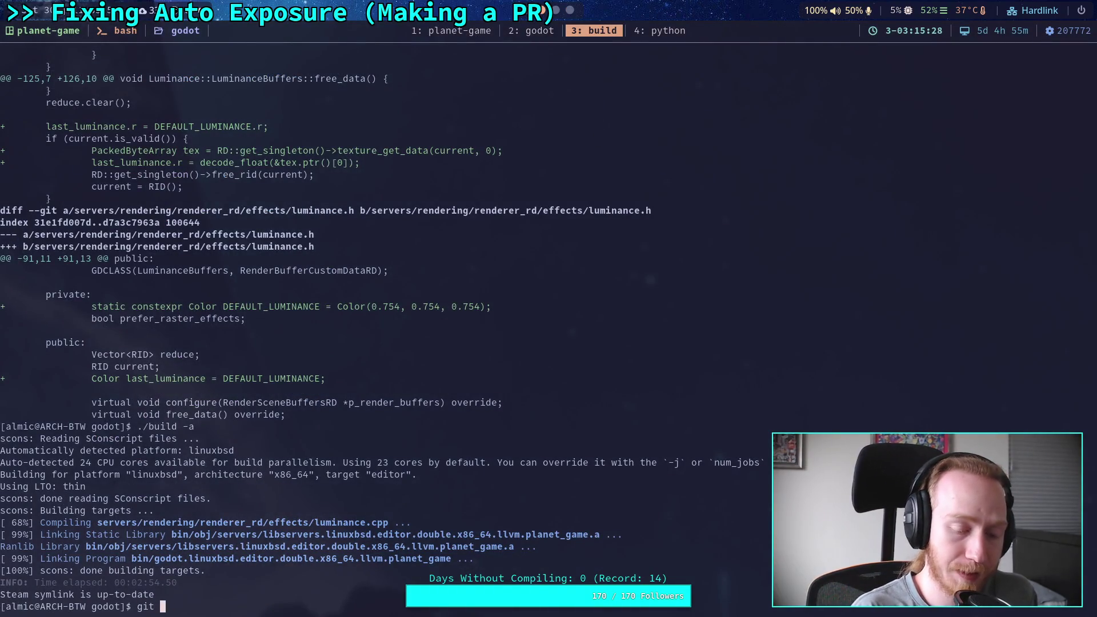
key(Return)
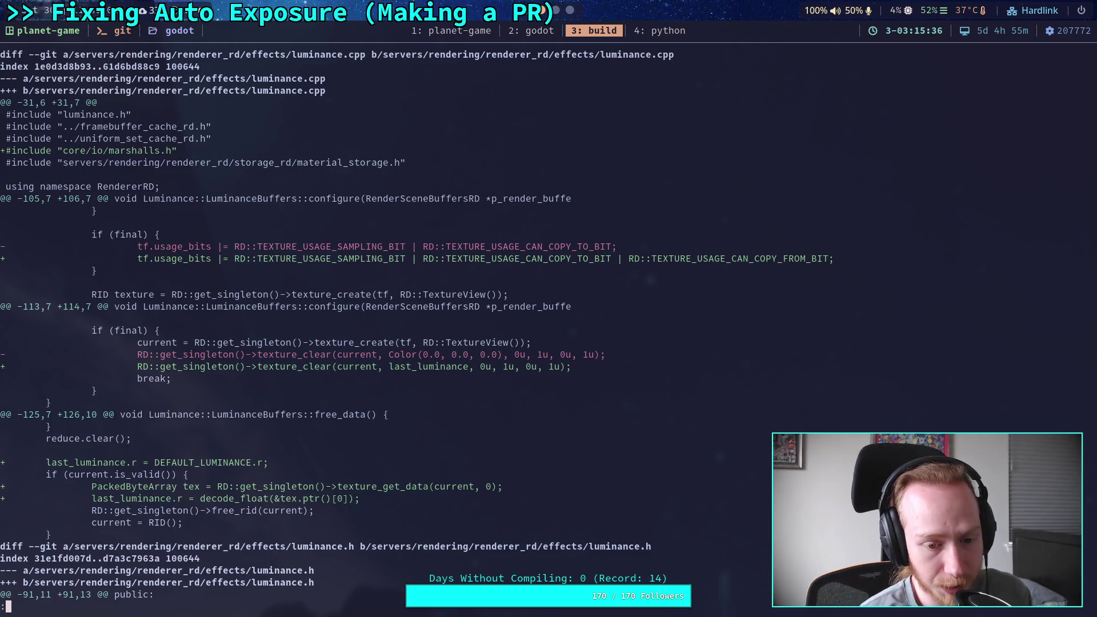
key(j)
key(j)
key(j)
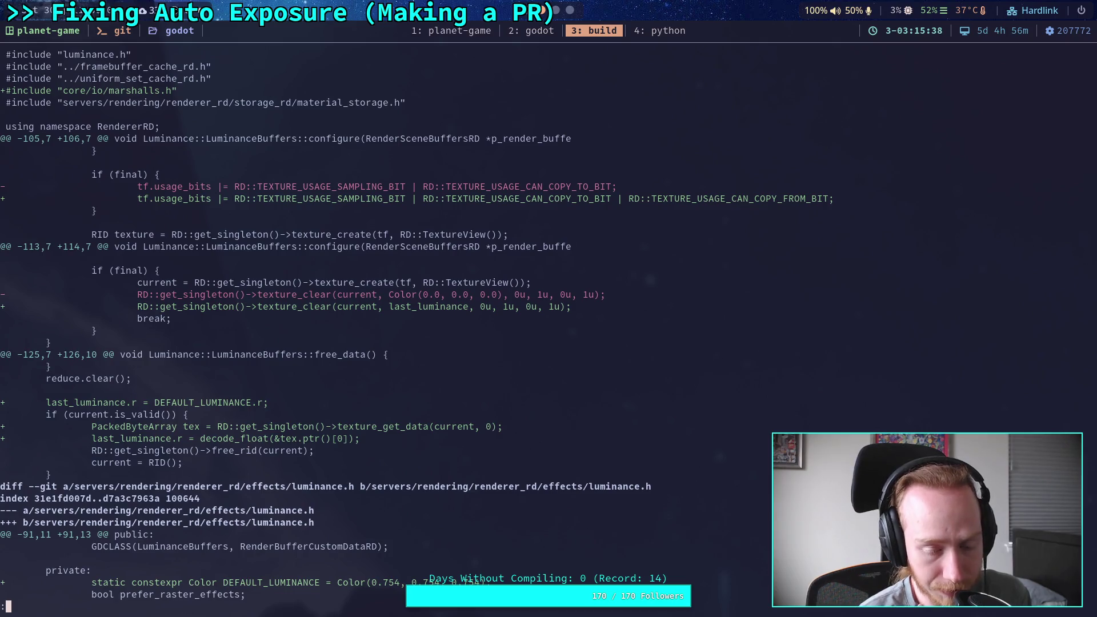
key(j)
key(j)
key(j)
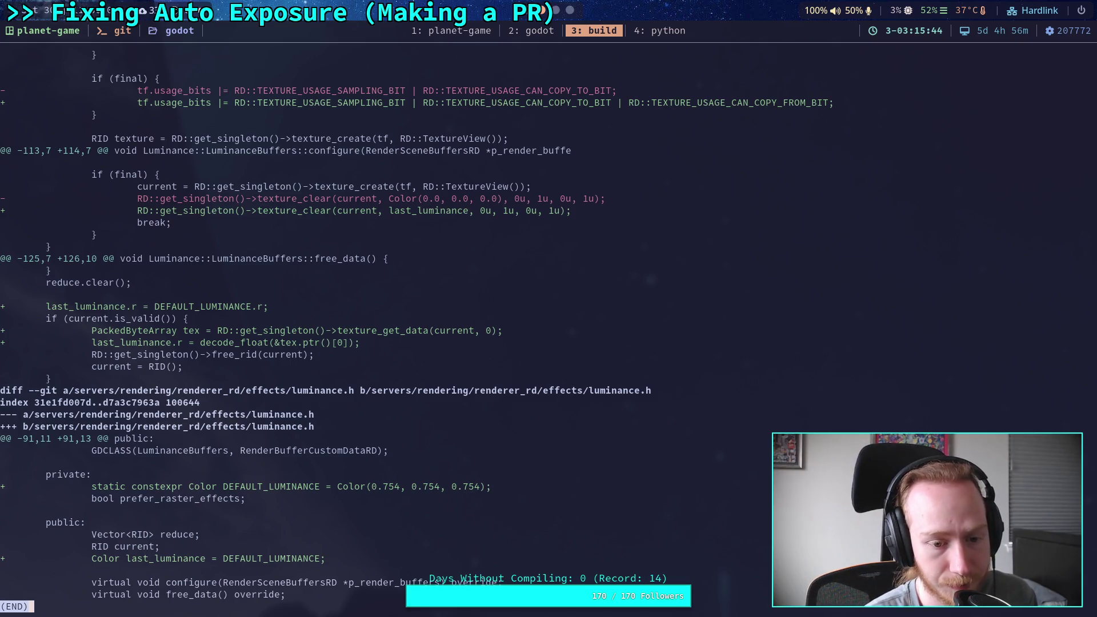
key(k)
key(k)
key(k)
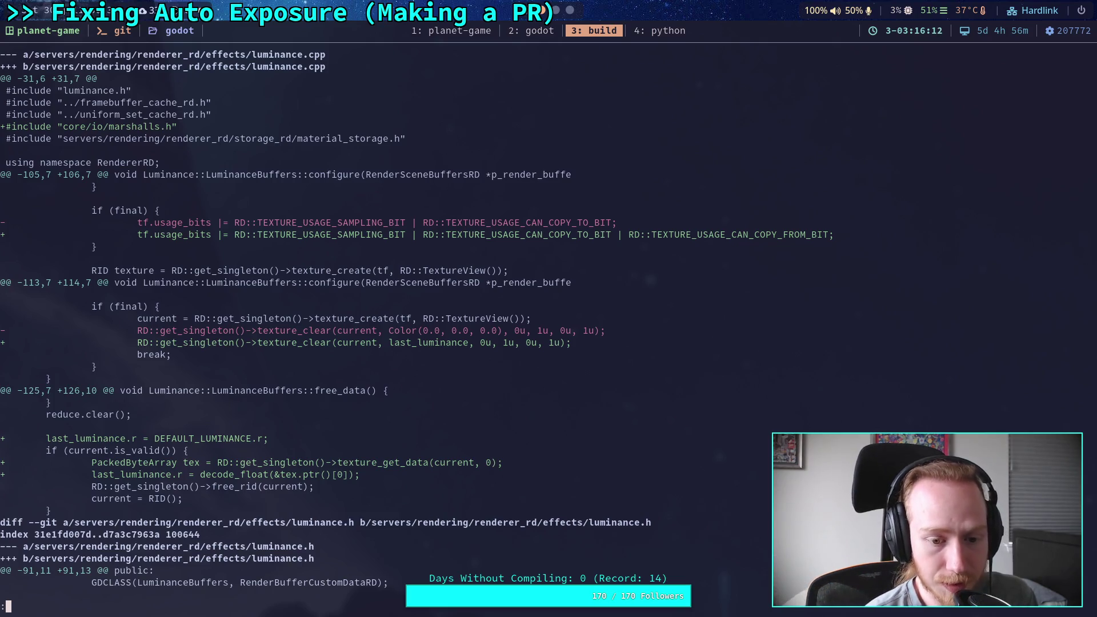
key(Down)
key(Down)
key(Down)
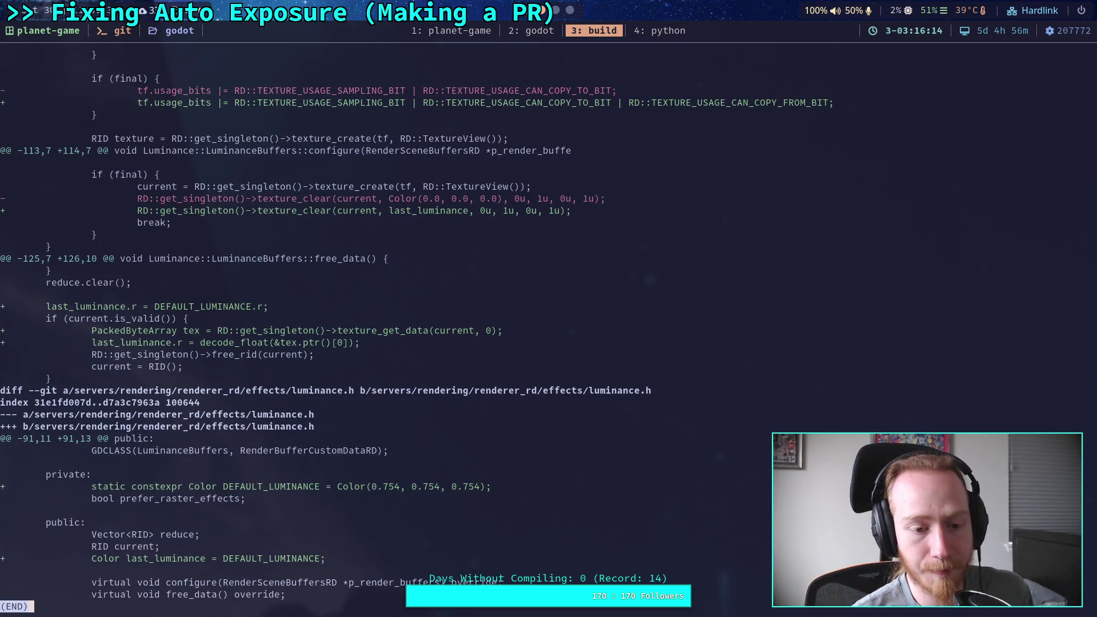
key(Up)
key(Up)
key(Up)
key(q)
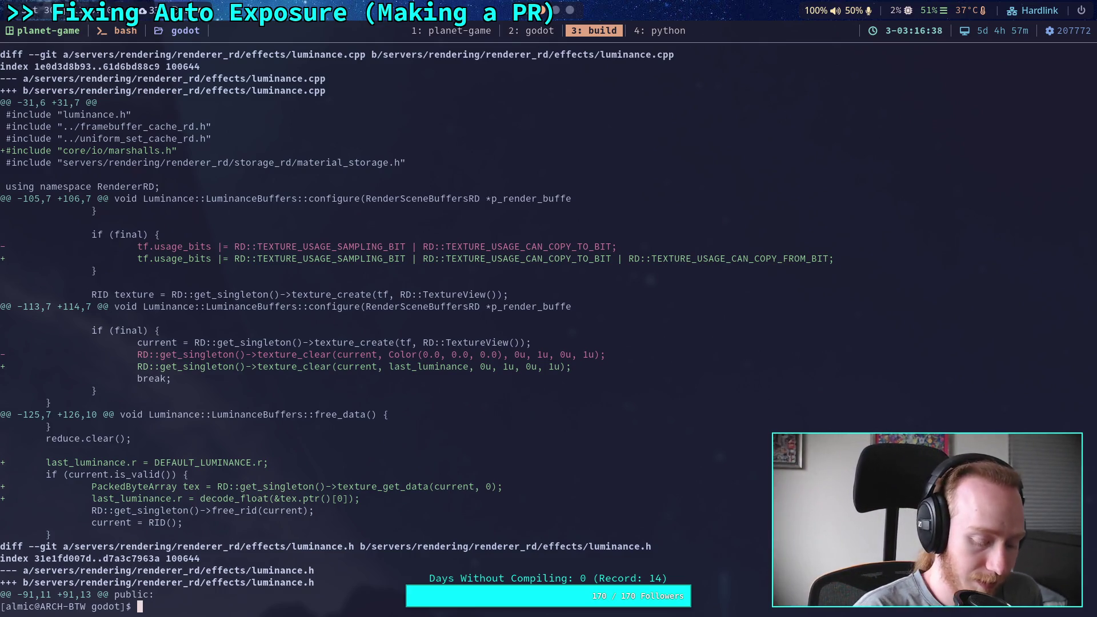
text(git)
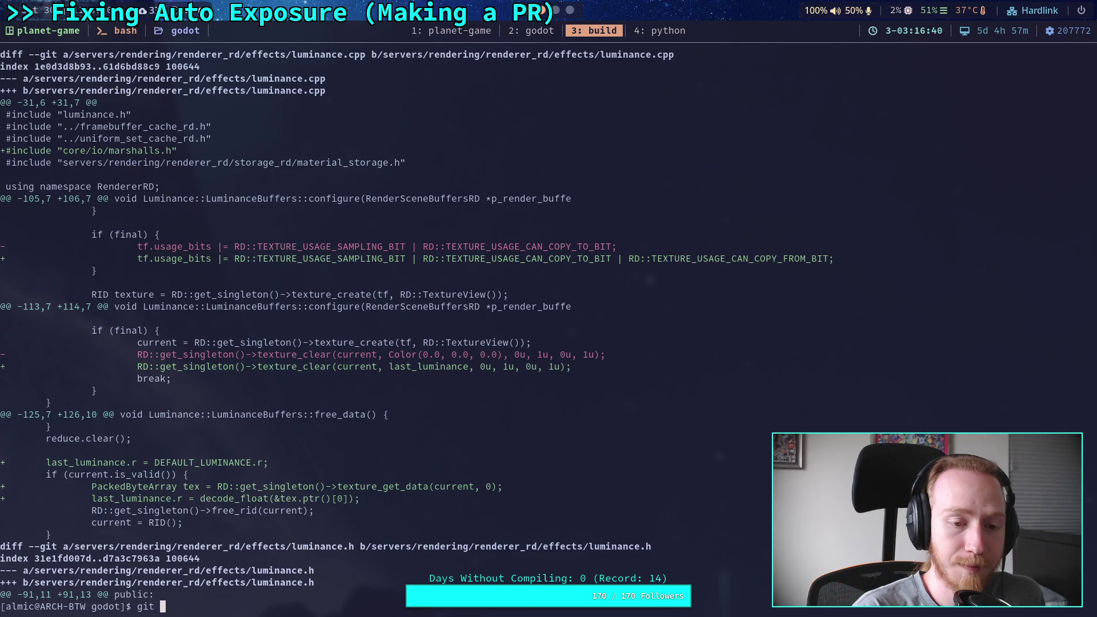
text( status)
Check modified files, stage everything with git add ., and start a git commit.
key(Return)
text(git add .)
key(Return)
text(git )
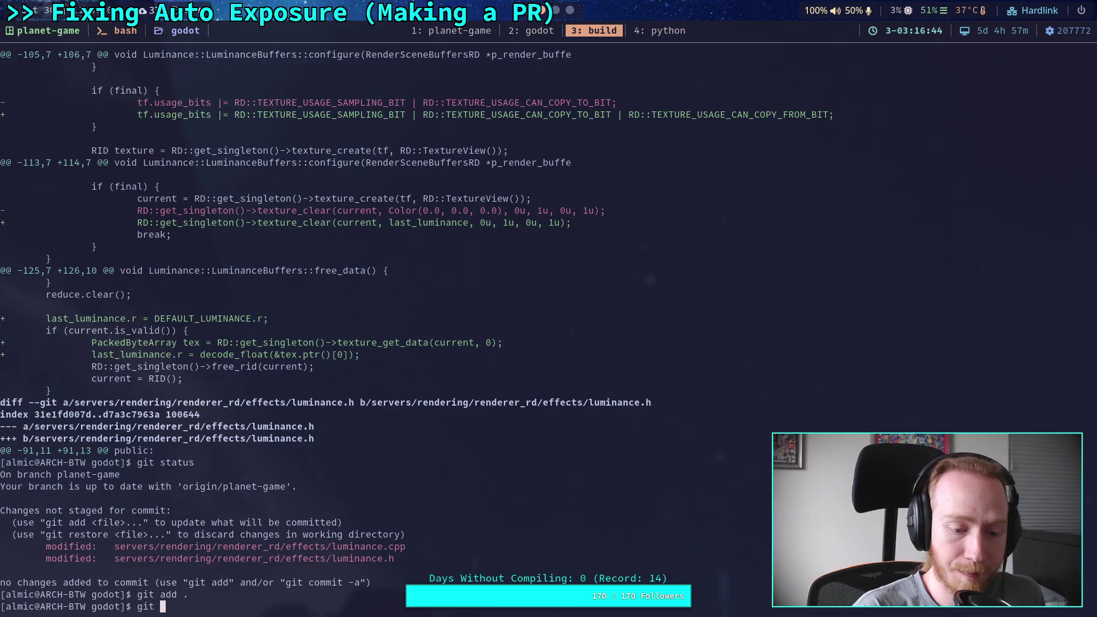
text(commit)
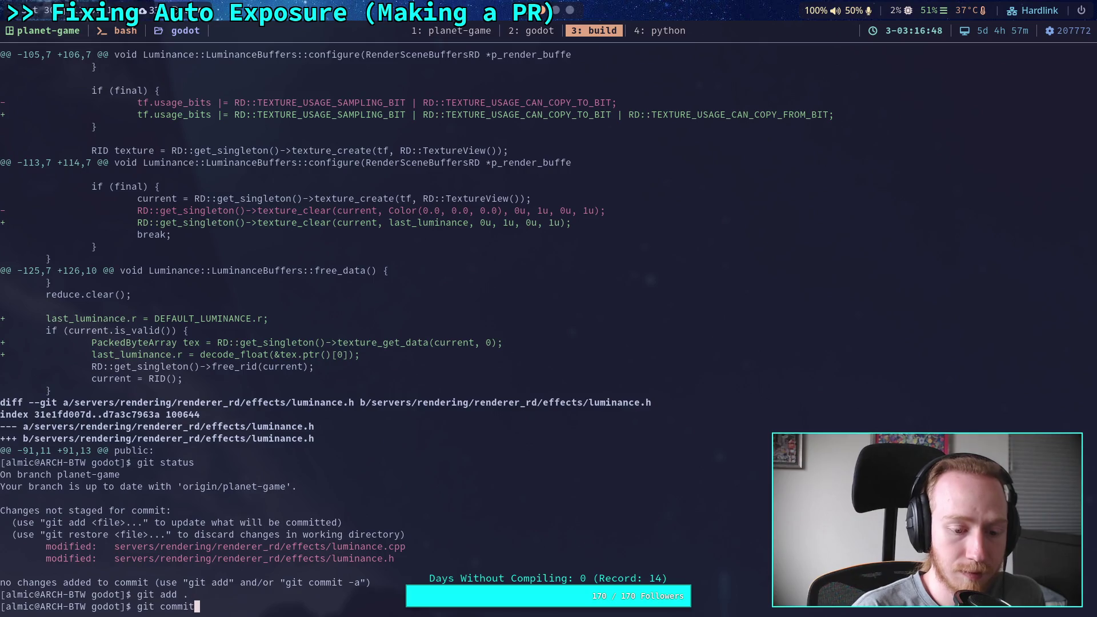
key(Return)
Write the summary line 'Fix flickering on resize caused by auto-exposure'.
text(OFix )
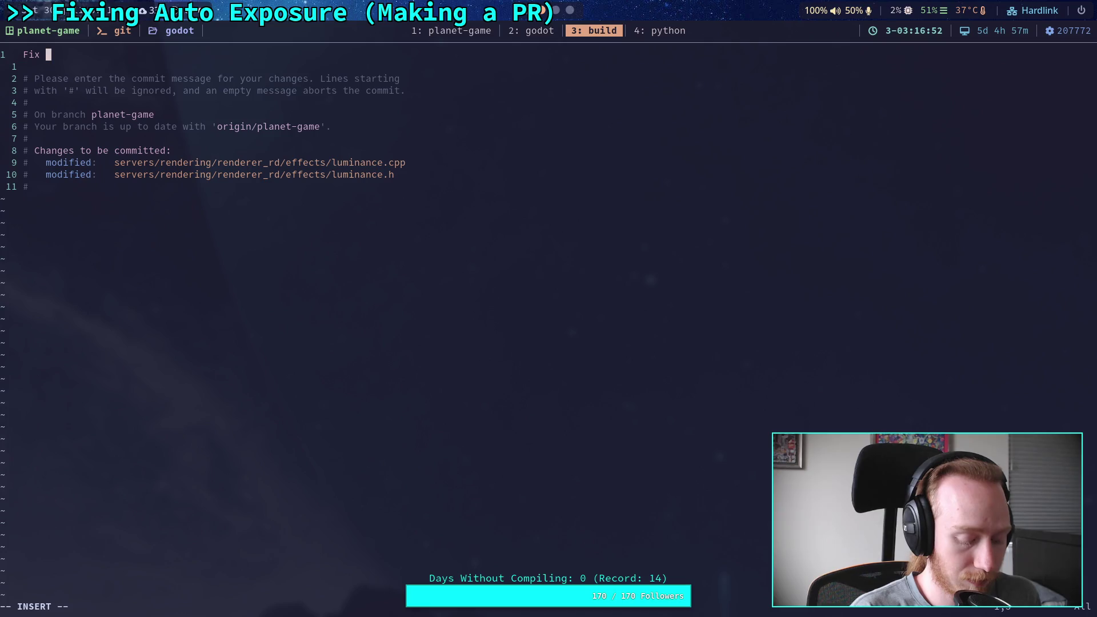
text(flickering ca)
key(BackSpace)
key(BackSpace)
key(BackSpace)
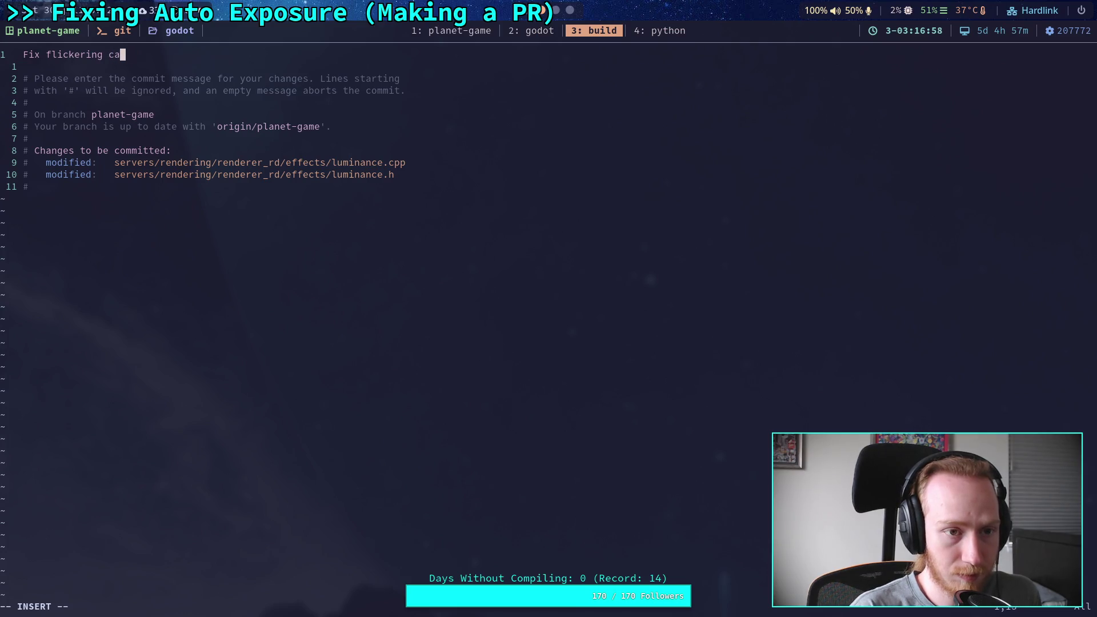
text(on resize caused by autoexp)
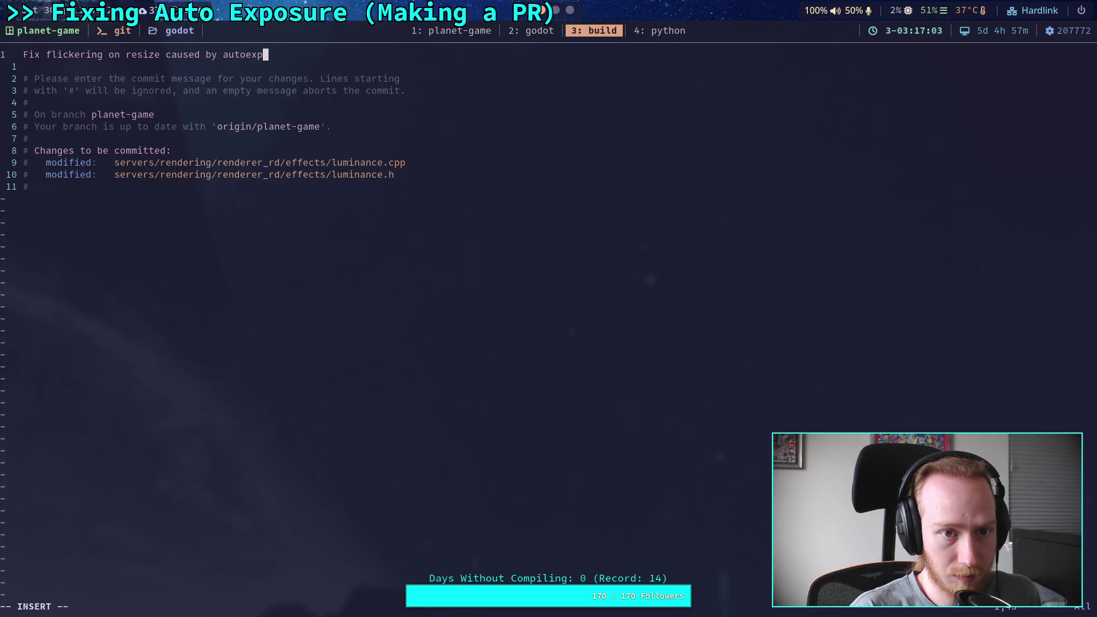
key(BackSpace)
text(-e)
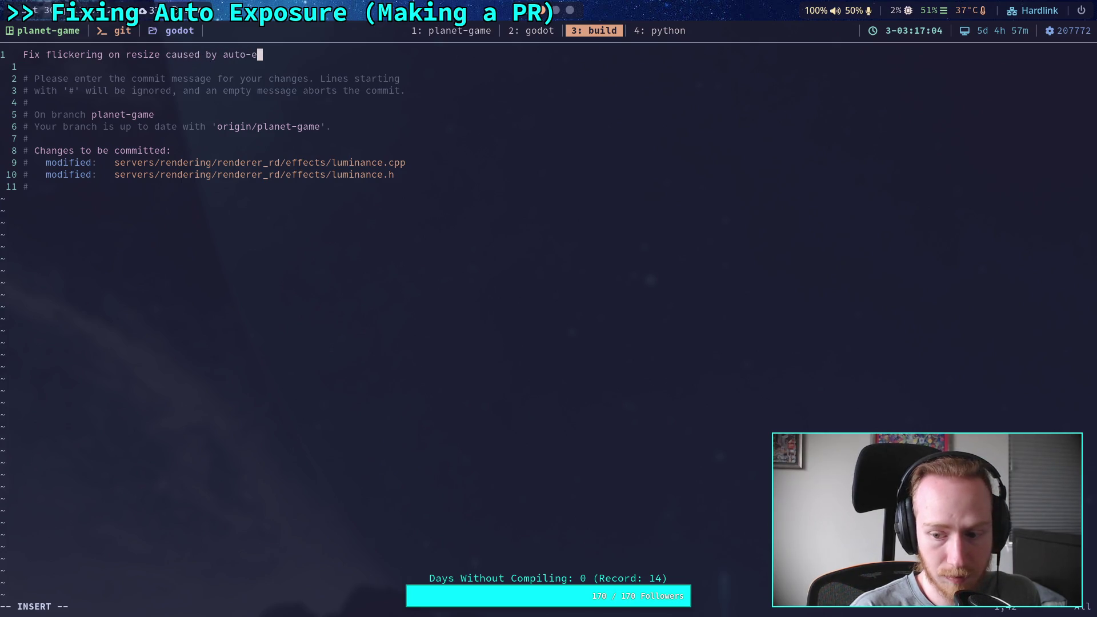
text(por)
text(sur)
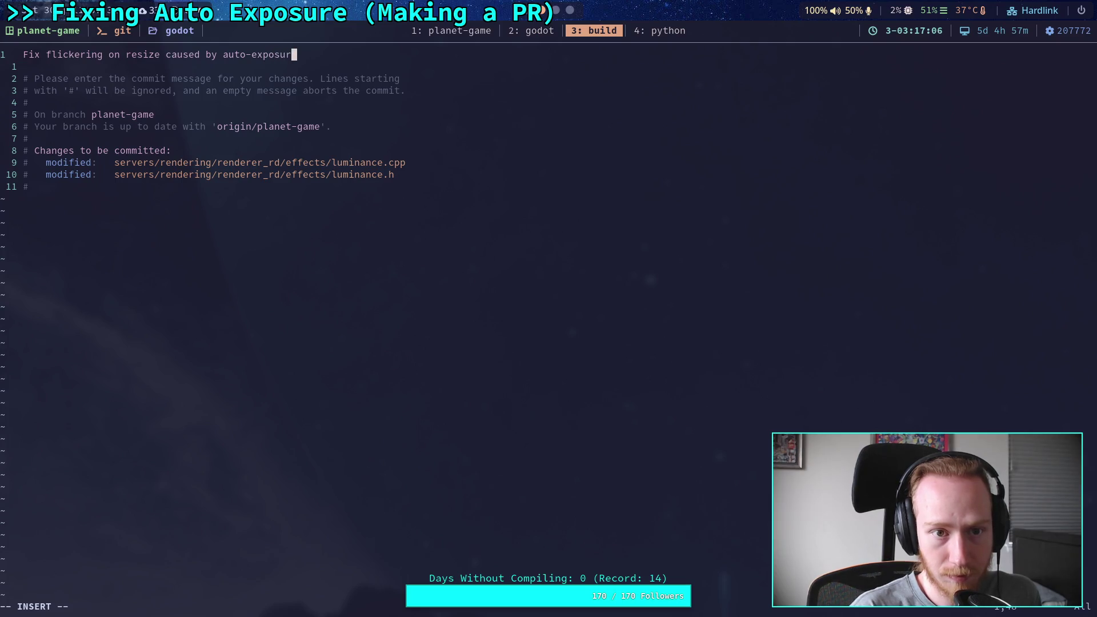
Start a bullet: cache current luminance value before freeing buffer, use as initial clear color.
key(Return)
key(Return)
text(- )
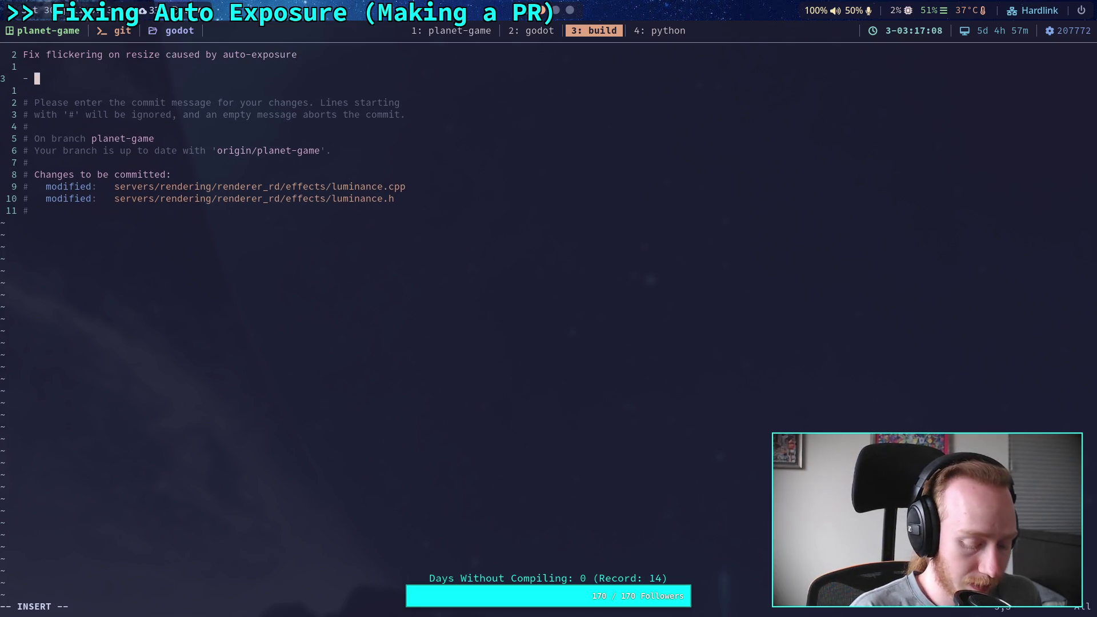
text(Whene)
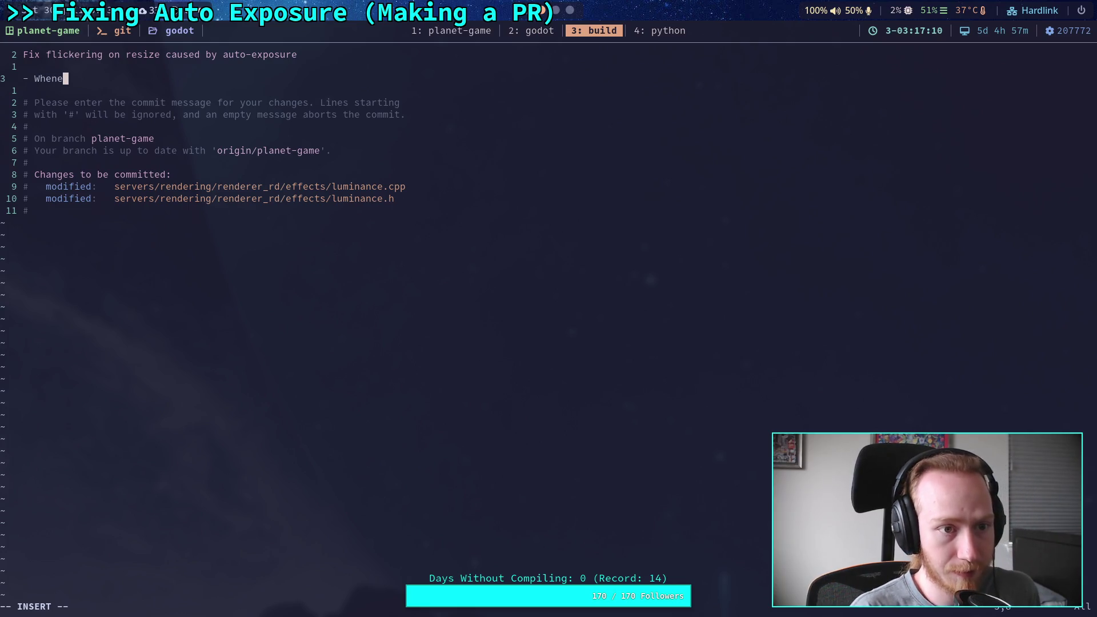
text(ver fre)
text(ing)
key(BackSpace)
key(BackSpace)
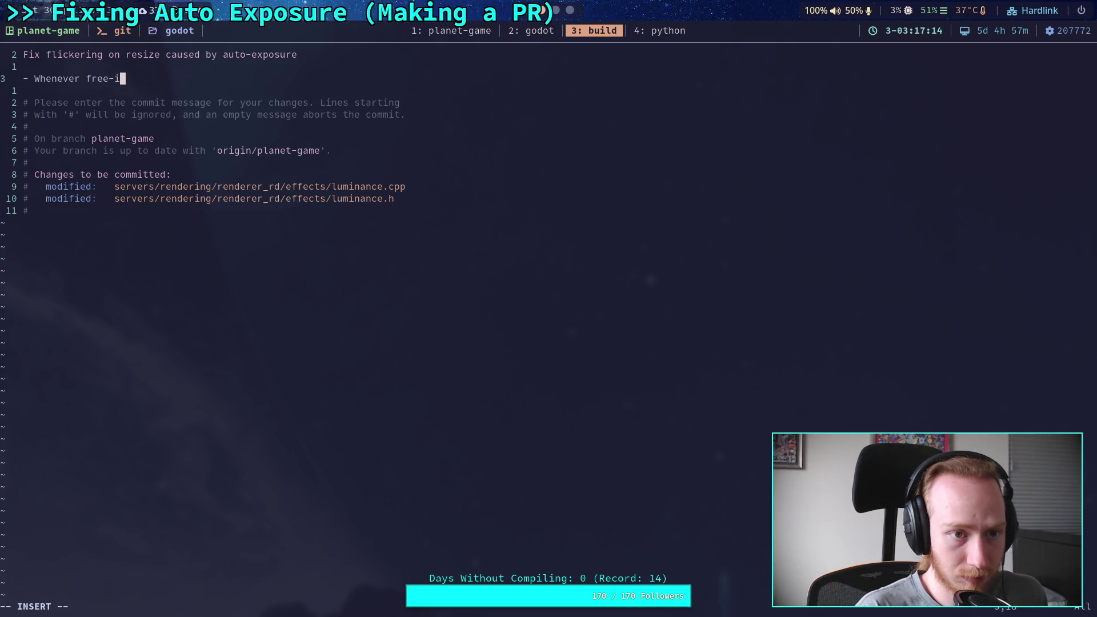
key(BackSpace)
key(BackSpace)
key(BackSpace)
key(BackSpace)
key(ctrl+w)
text(ache cu)
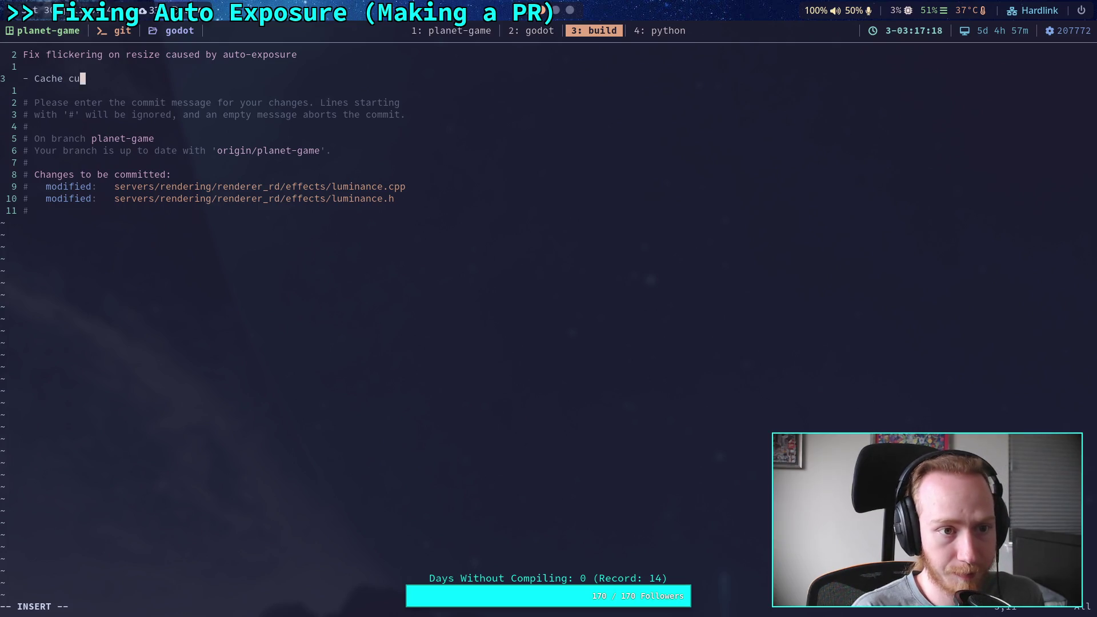
text(rrentlumin)
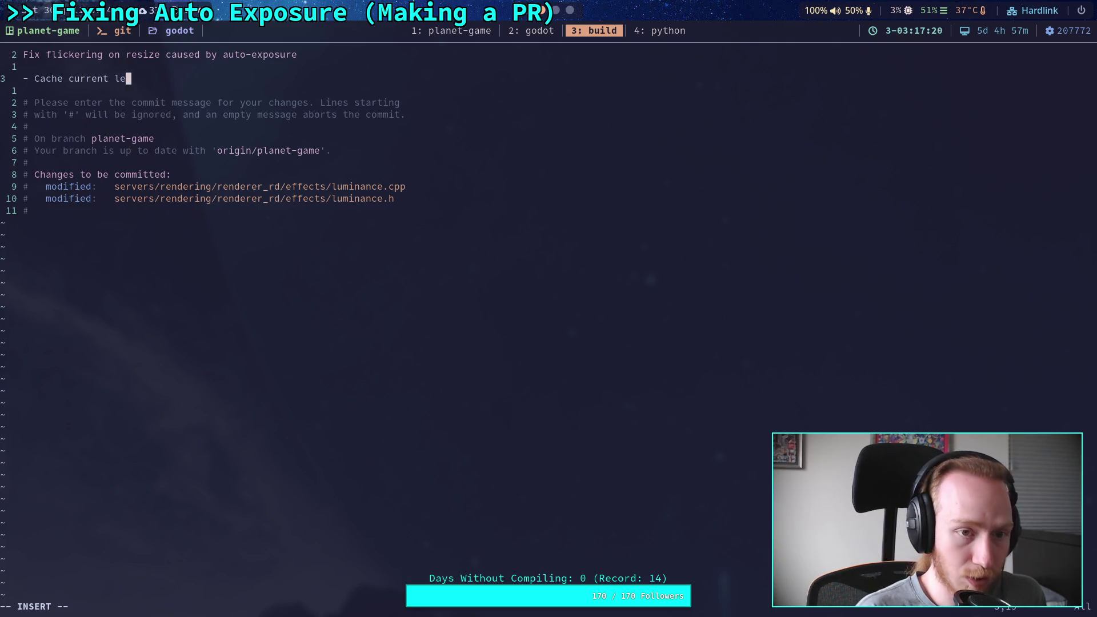
text(anc)
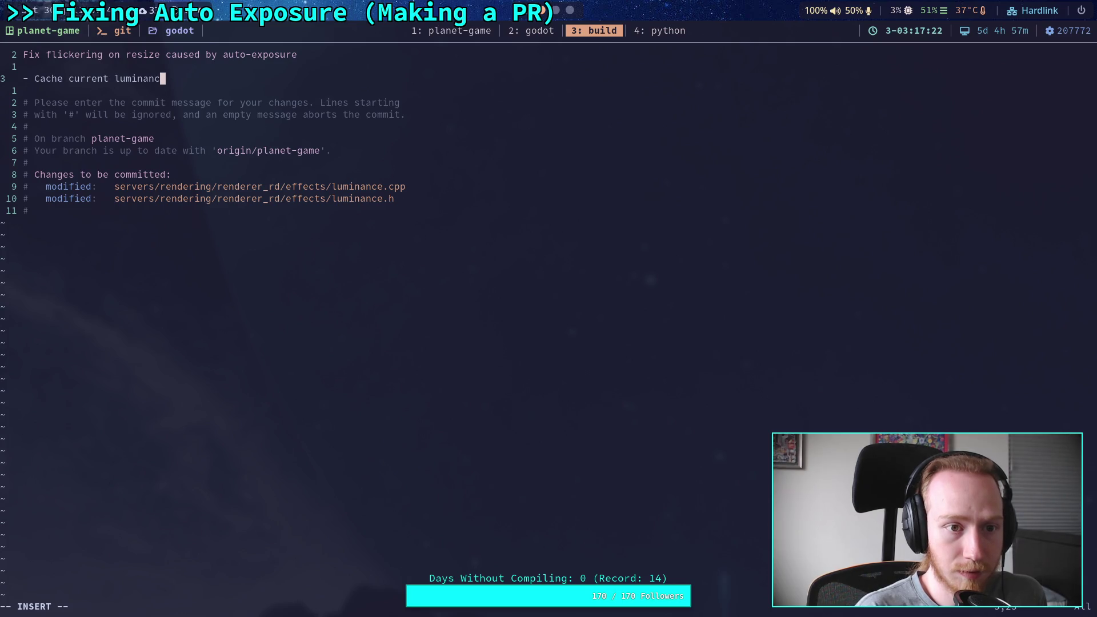
text(e aalue )
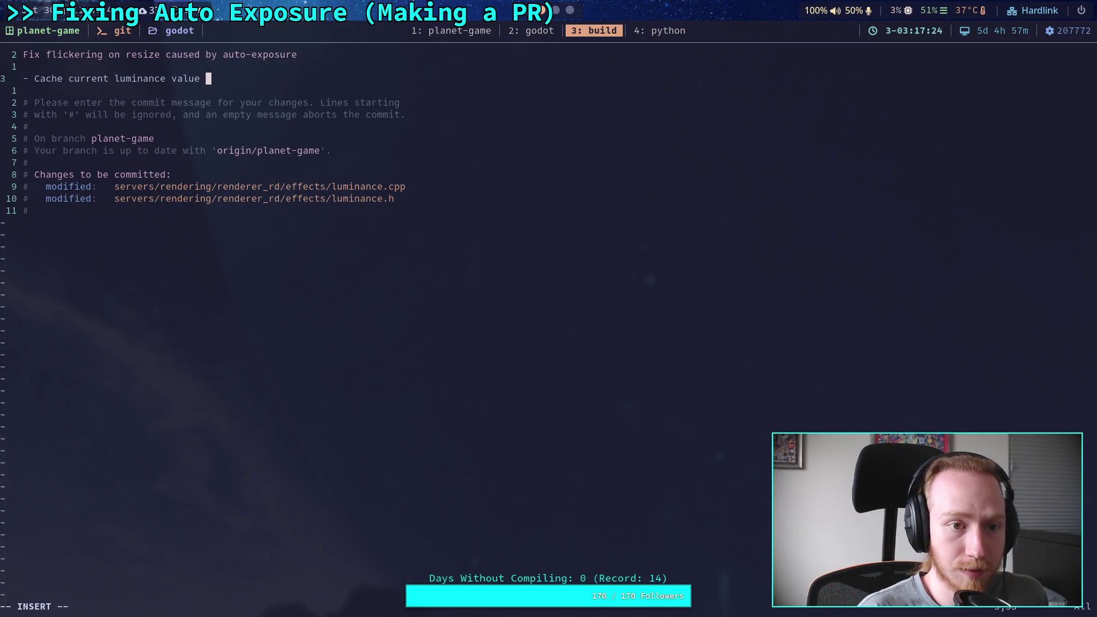
text(before )
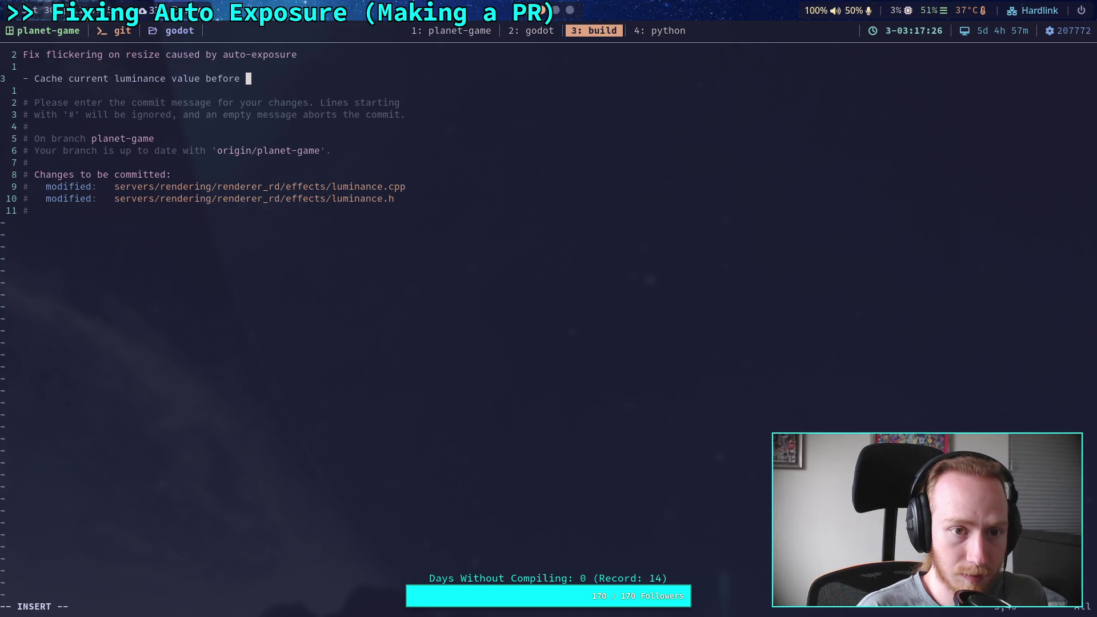
text(fr)
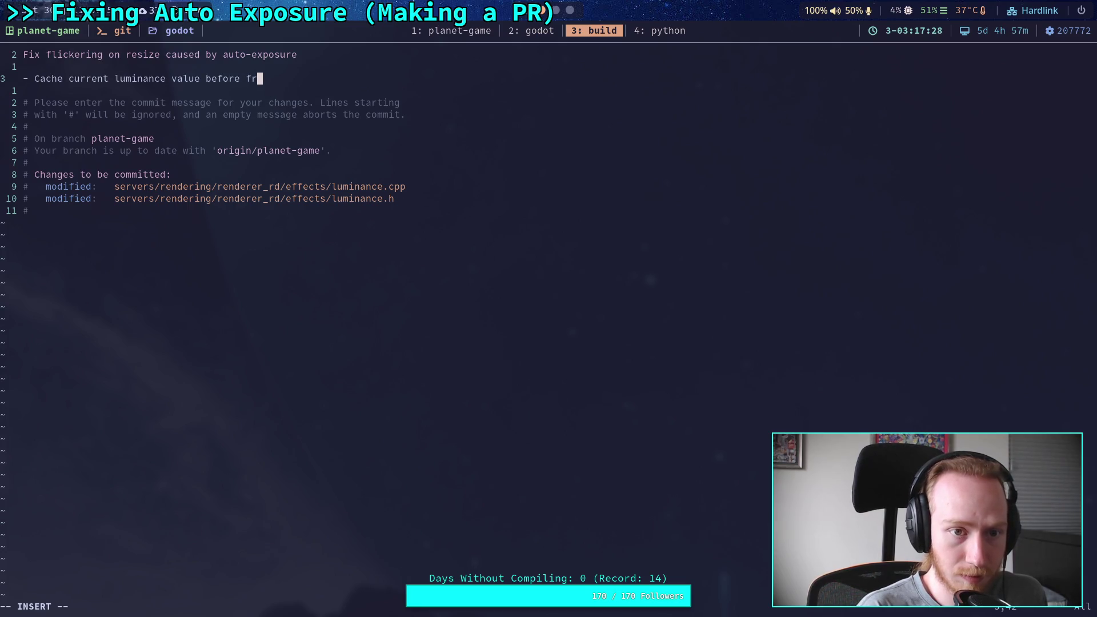
text(eeing)
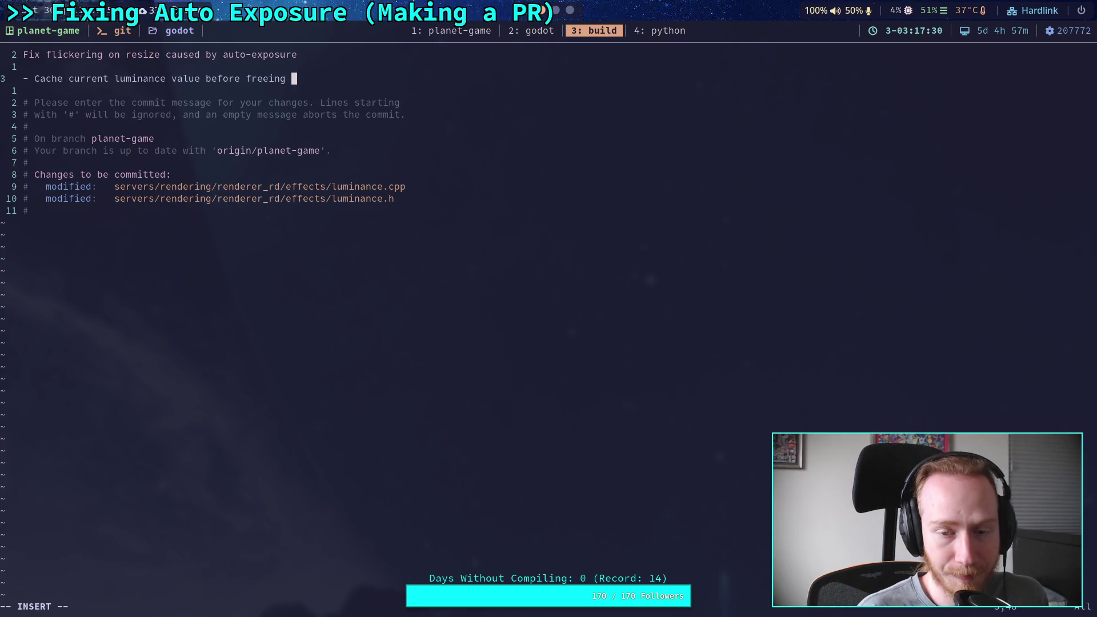
text( buf)
key(BackSpace)
key(BackSpace)
key(BackSpace)
text(buffer)
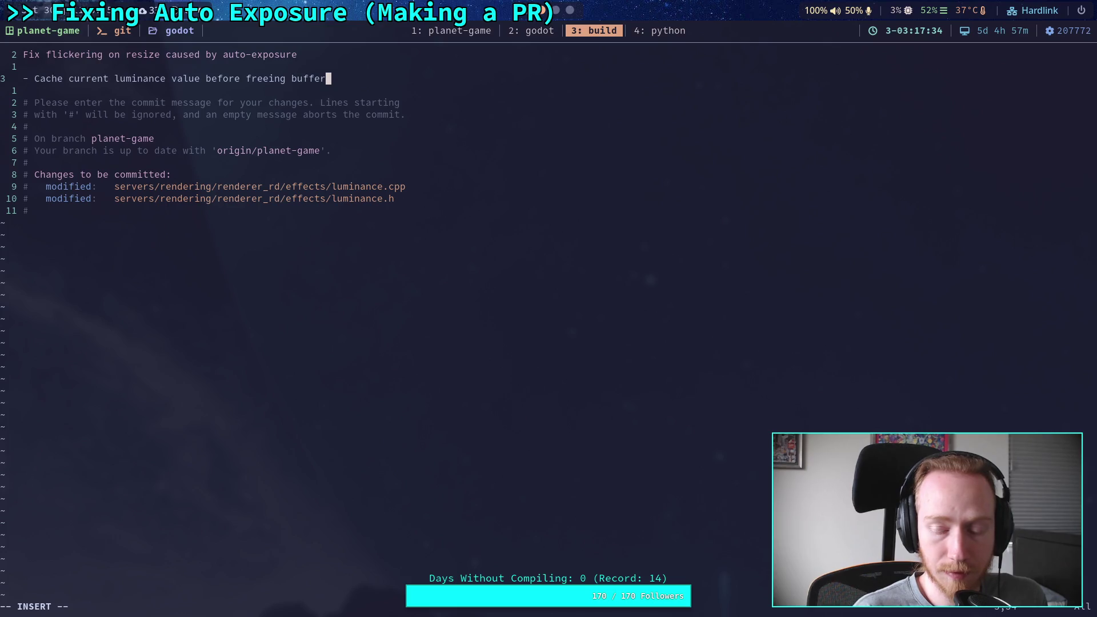
text( and)
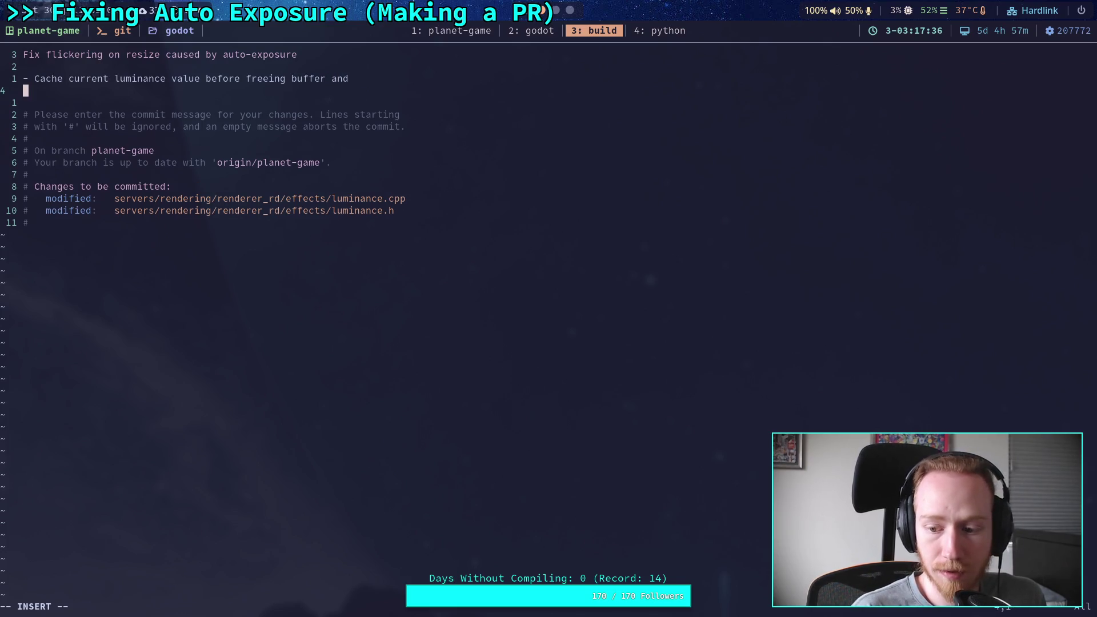
text(   use that )
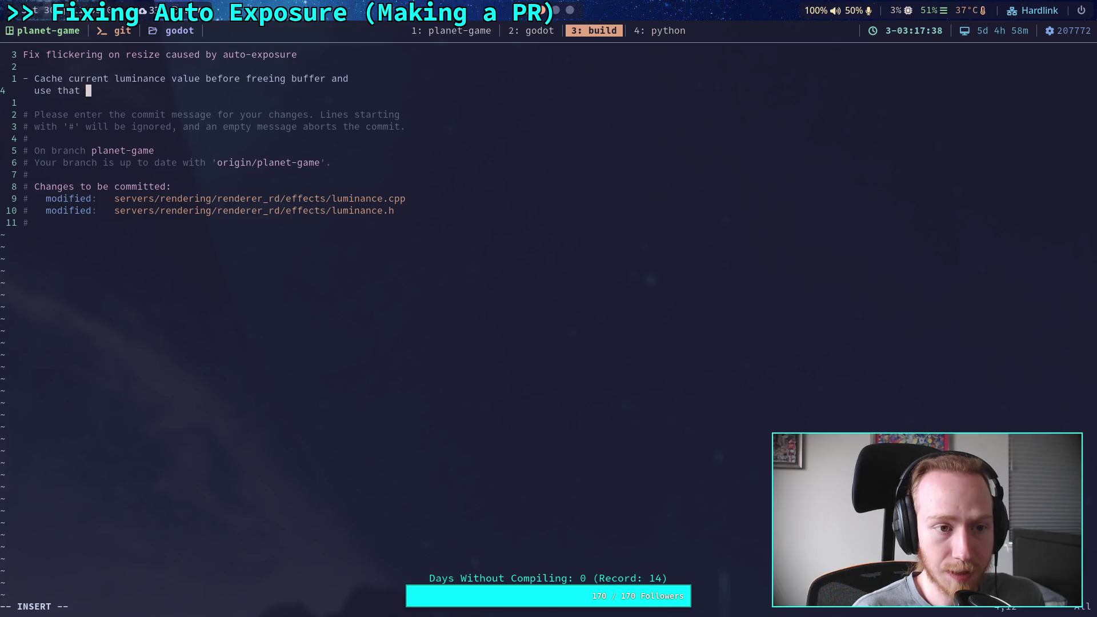
text(as the init)
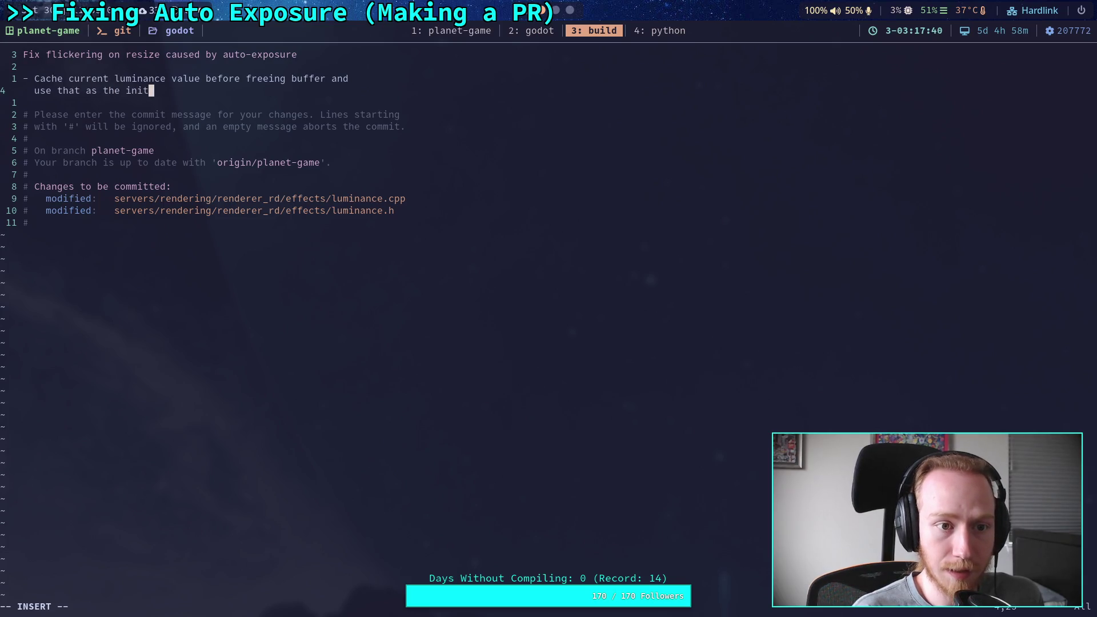
text(ial clear color )
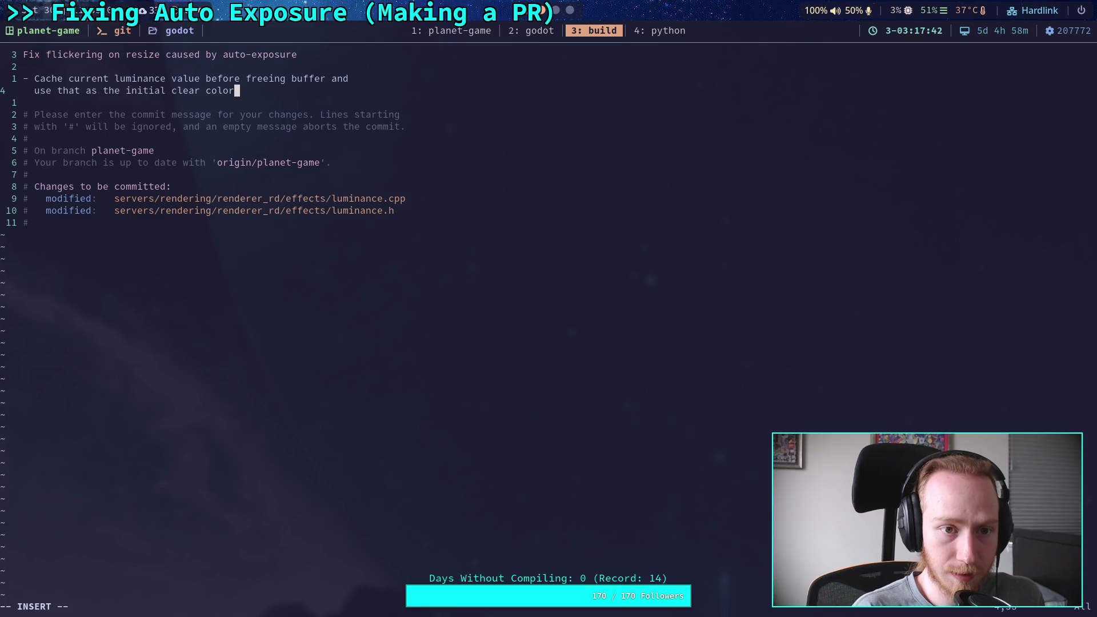
text(when resizing)
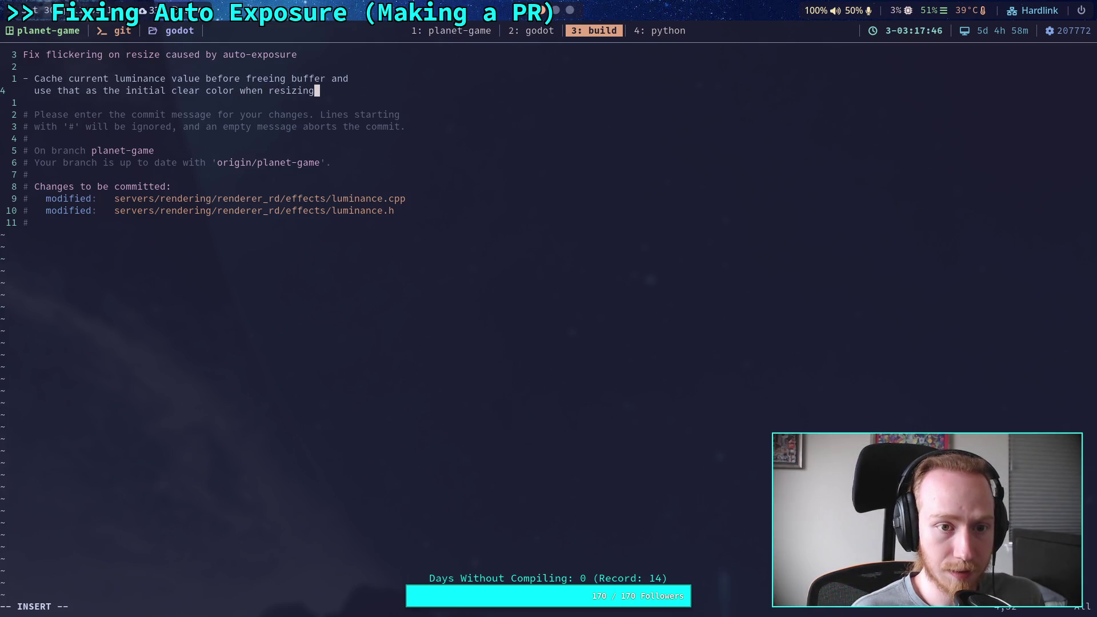
After checking luminance.cpp, end the bullet with 'when re-configuring'.
key(ctrl+w)
text(init)
key(BackSpace)
key(BackSpace)
key(BackSpace)
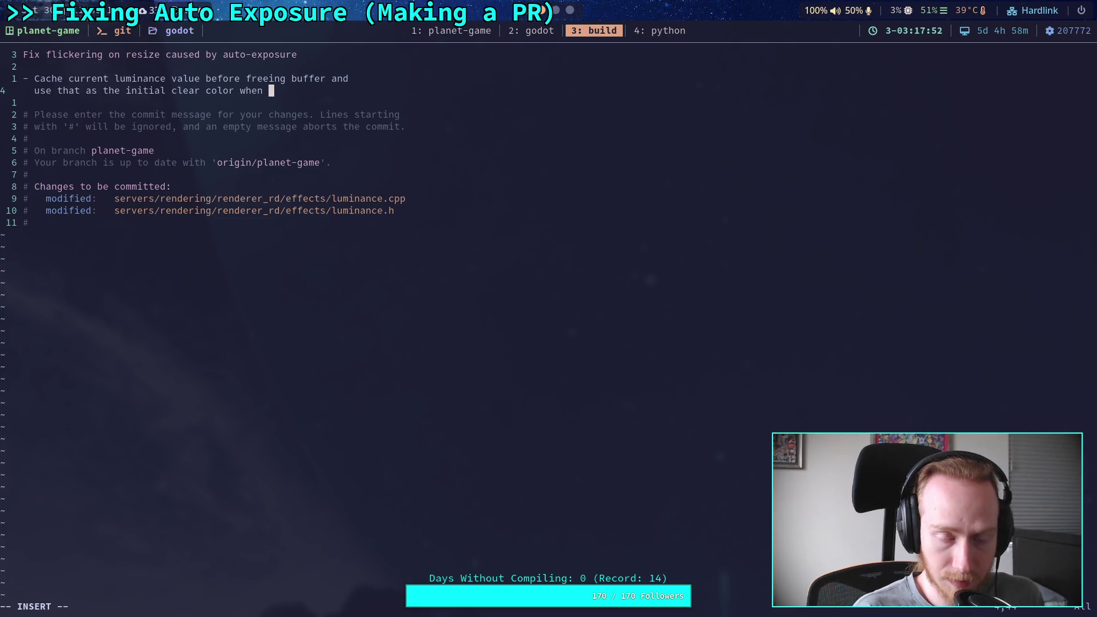
click(549, 31)
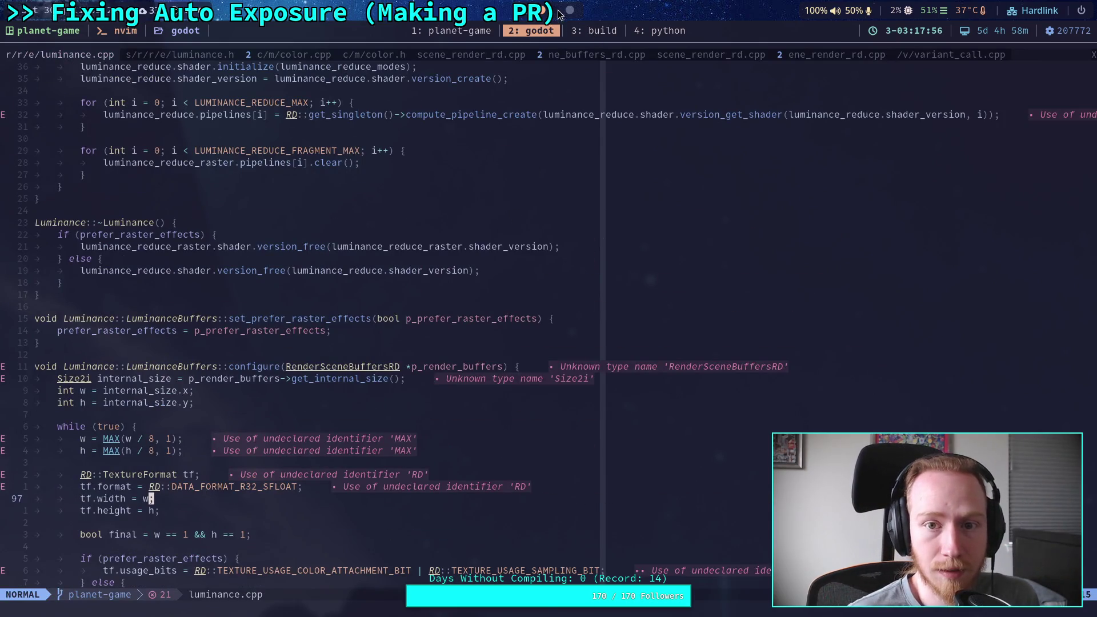
click(577, 31)
text(re)
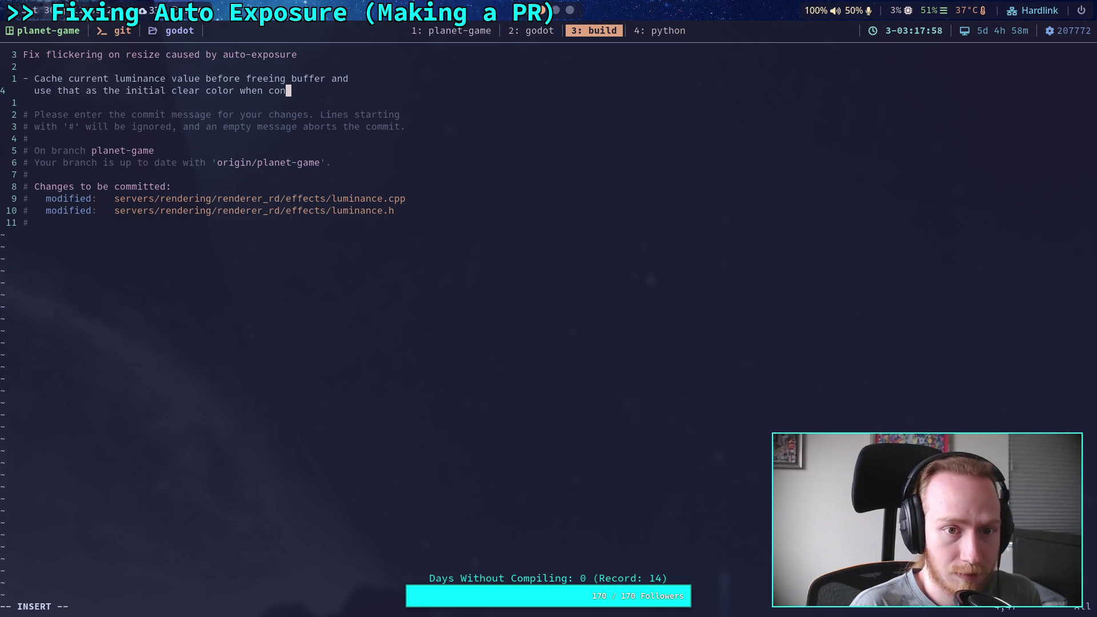
key(BackSpace)
key(BackSpace)
text(re-)
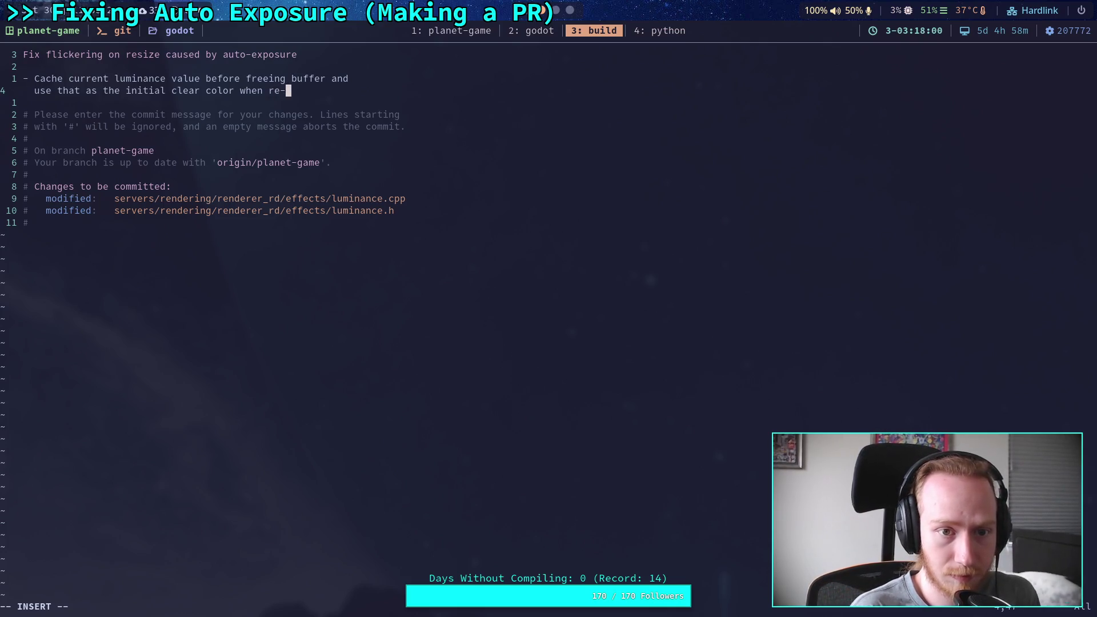
text(configuring)
key(Escape)
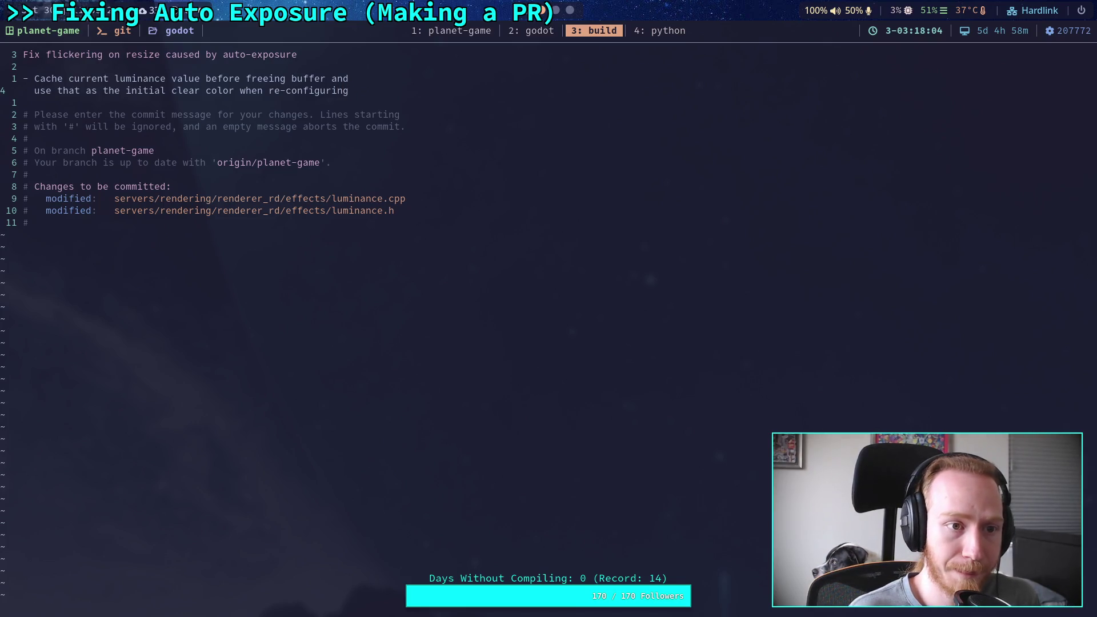
Add the bullet 'Stops bright flashing when resizing in the editor', then save with :wq.
text(o)
text(- S)
text(tops bright )
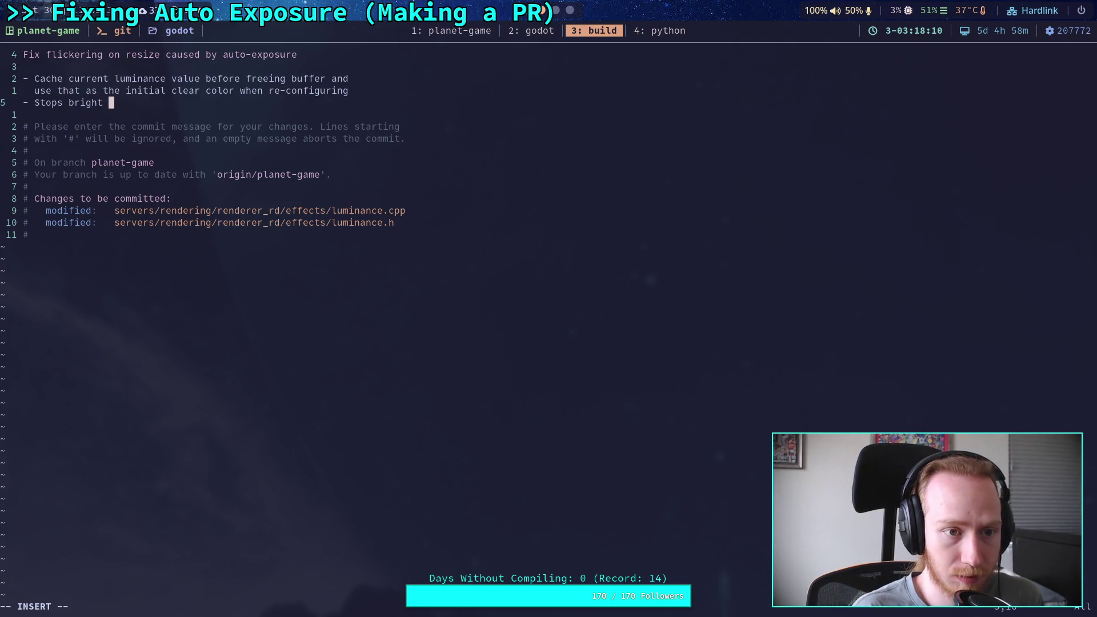
text(flashing when resizing n)
key(BackSpace)
text(in the editor and in)
key(Return)
text(ame)
key(Escape)
text(:wq)
key(Return)
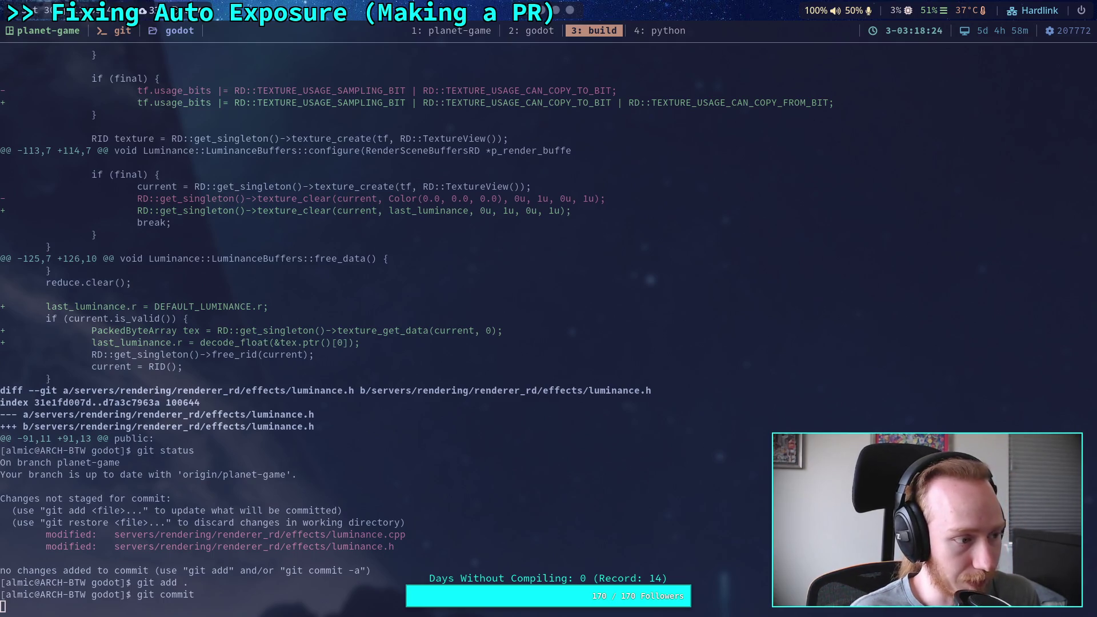
Run git push for the flicker fix commit, then bring up the GitHub browser.
text(git pu)
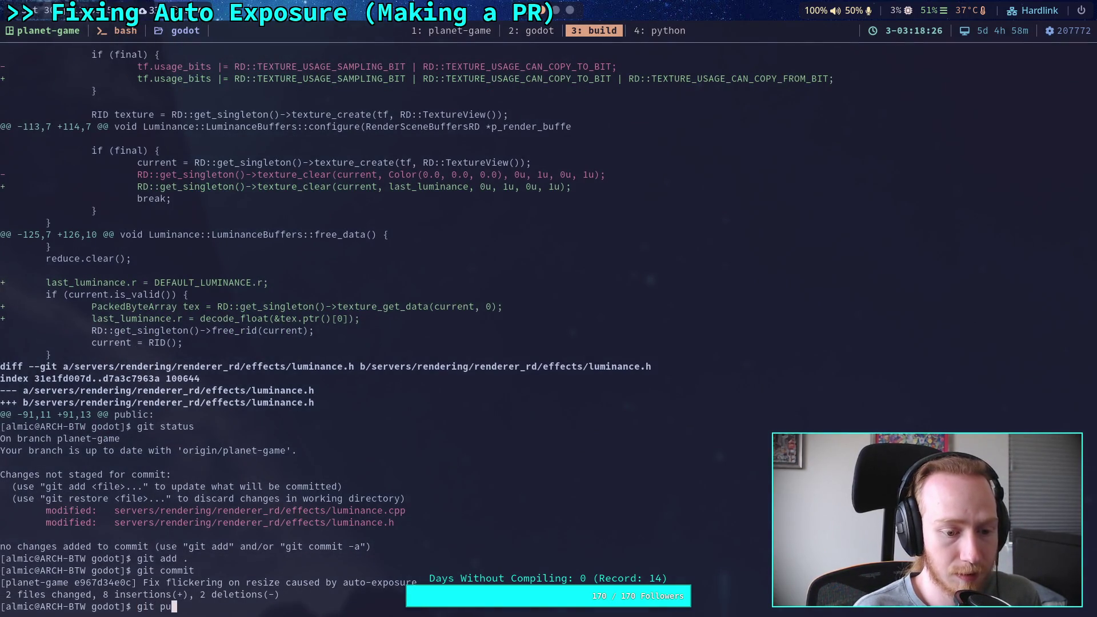
text(sh)
key(Return)
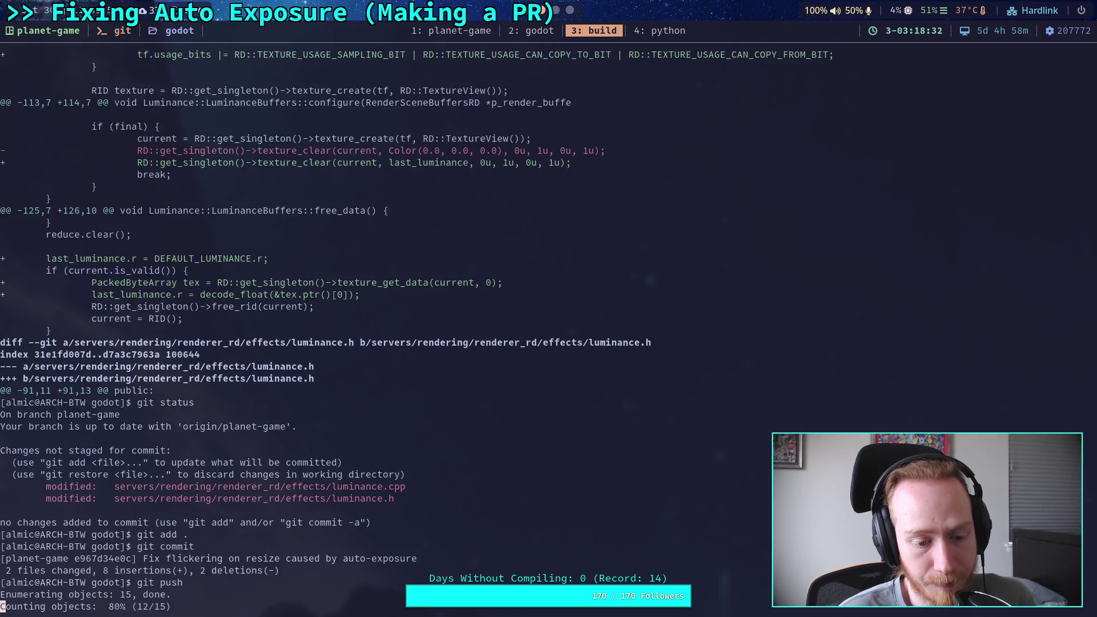
click(569, 13)
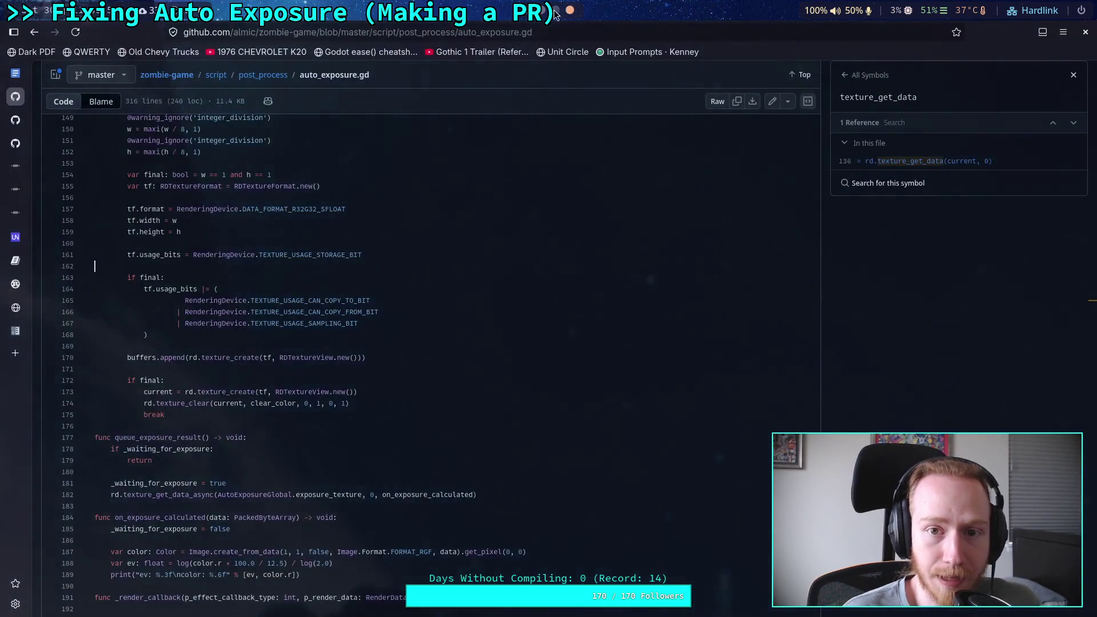
On page 1 of the 'auto exposure' issue search, open issue #64038 and go back.
click(16, 142)
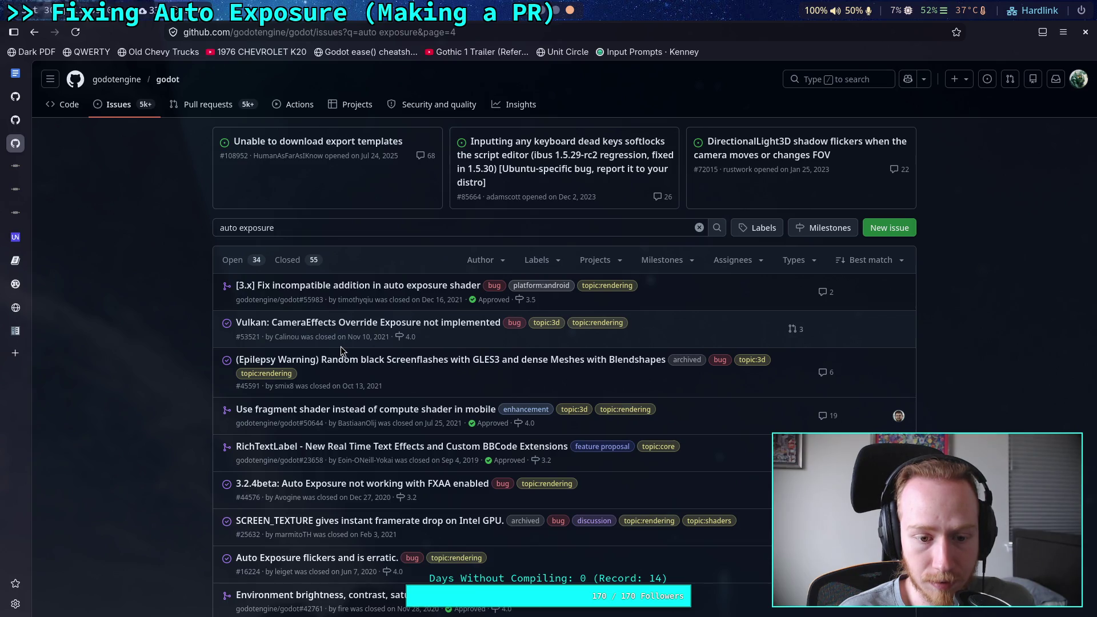
scroll(340, 347, down, 5)
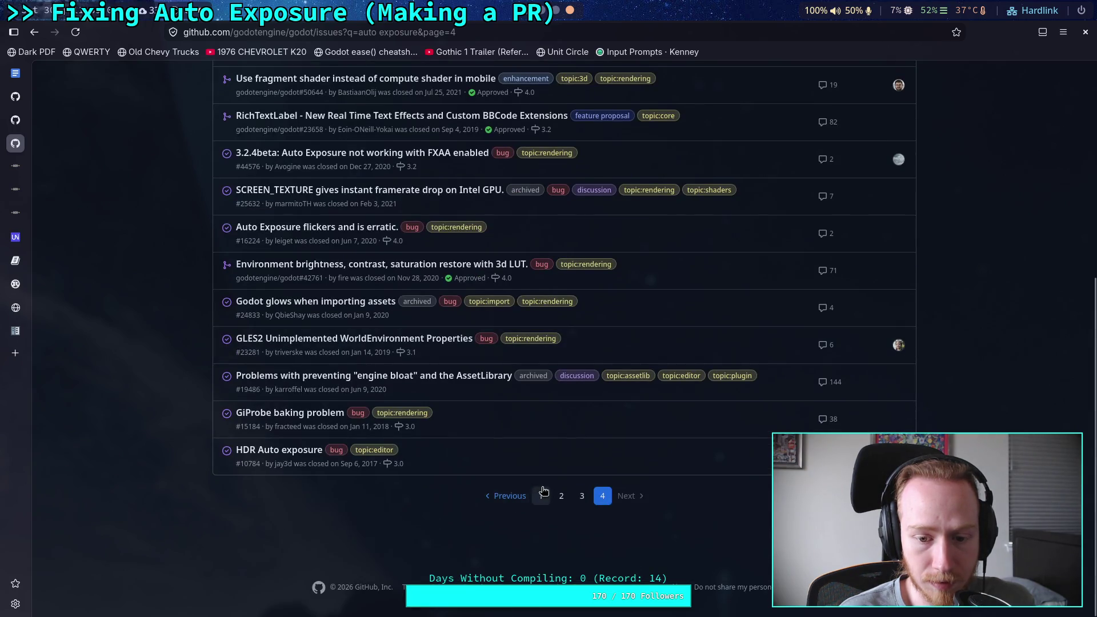
click(540, 495)
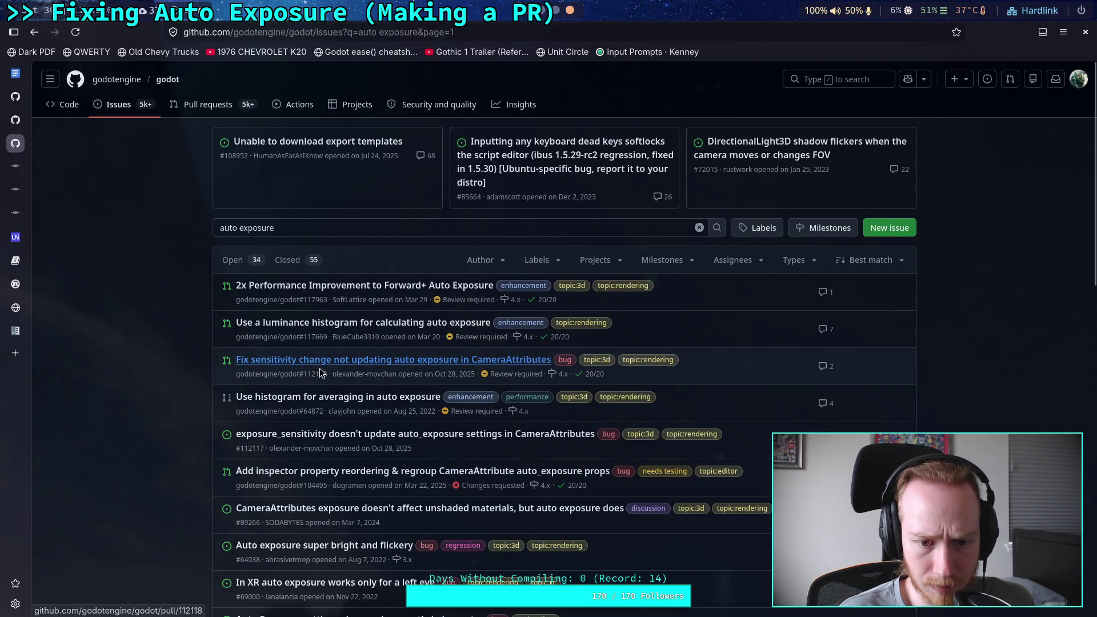
scroll(306, 413, down, 2)
scroll(306, 413, down, 4)
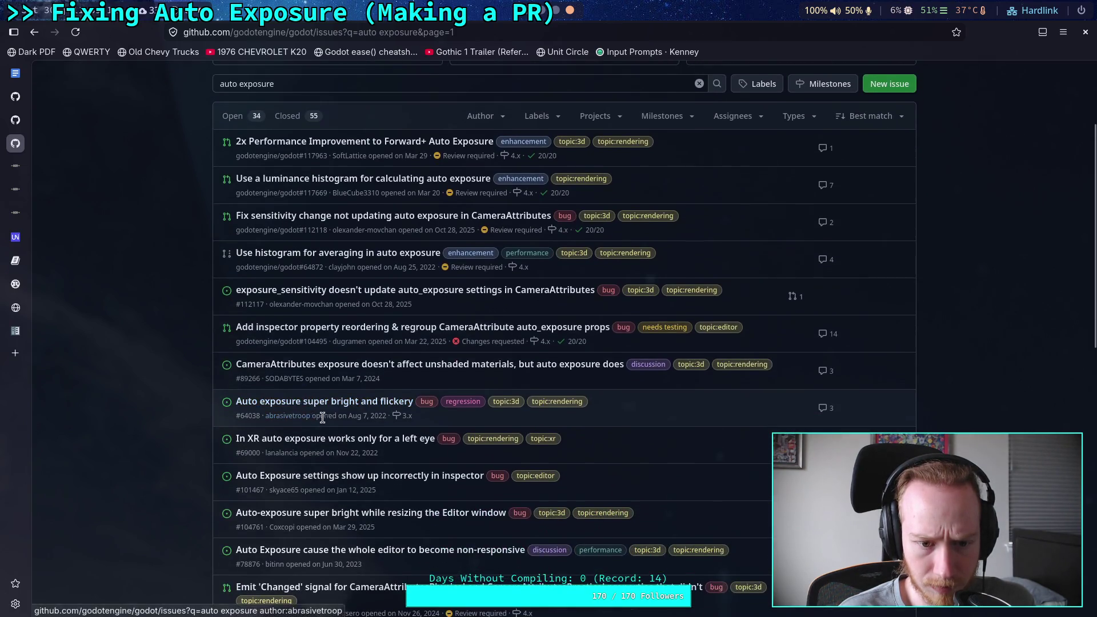
click(338, 334)
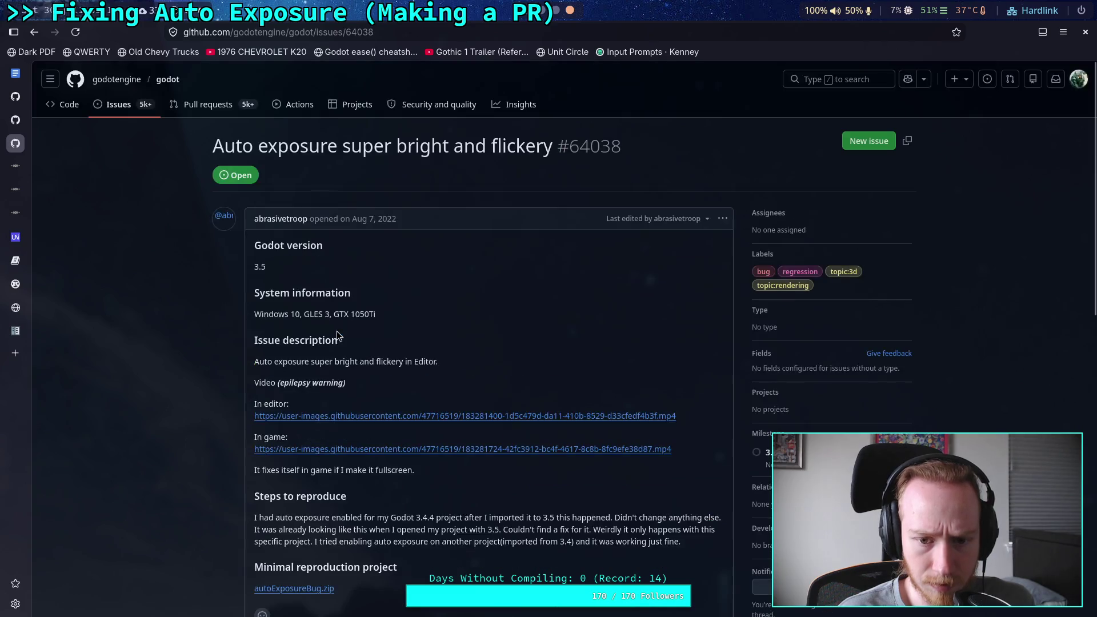
scroll(232, 377, down, 4)
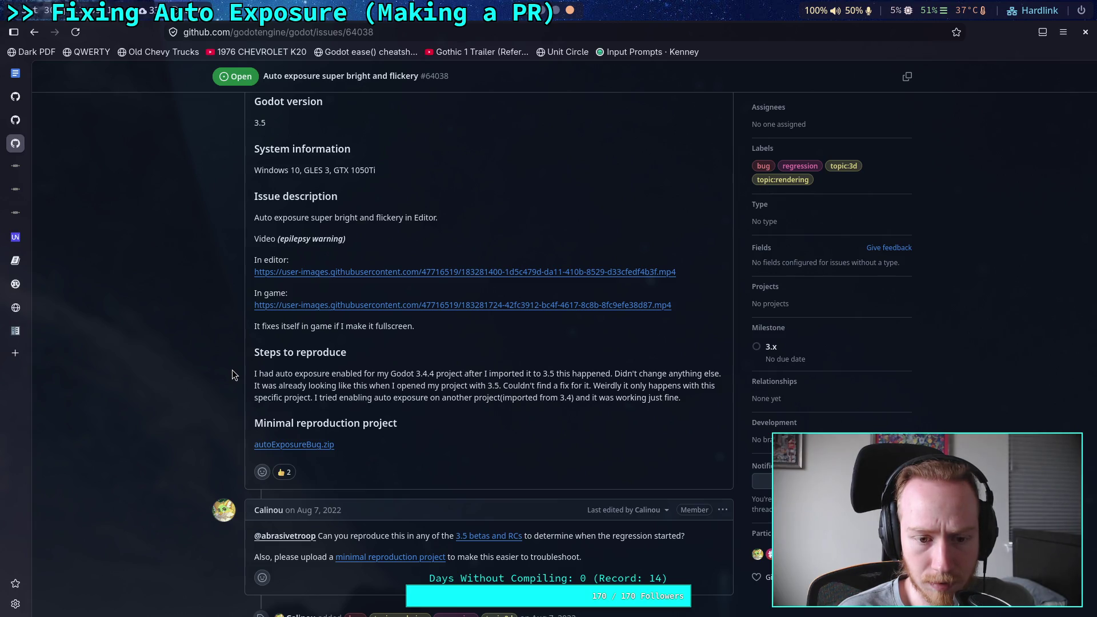
key(alt+Left)
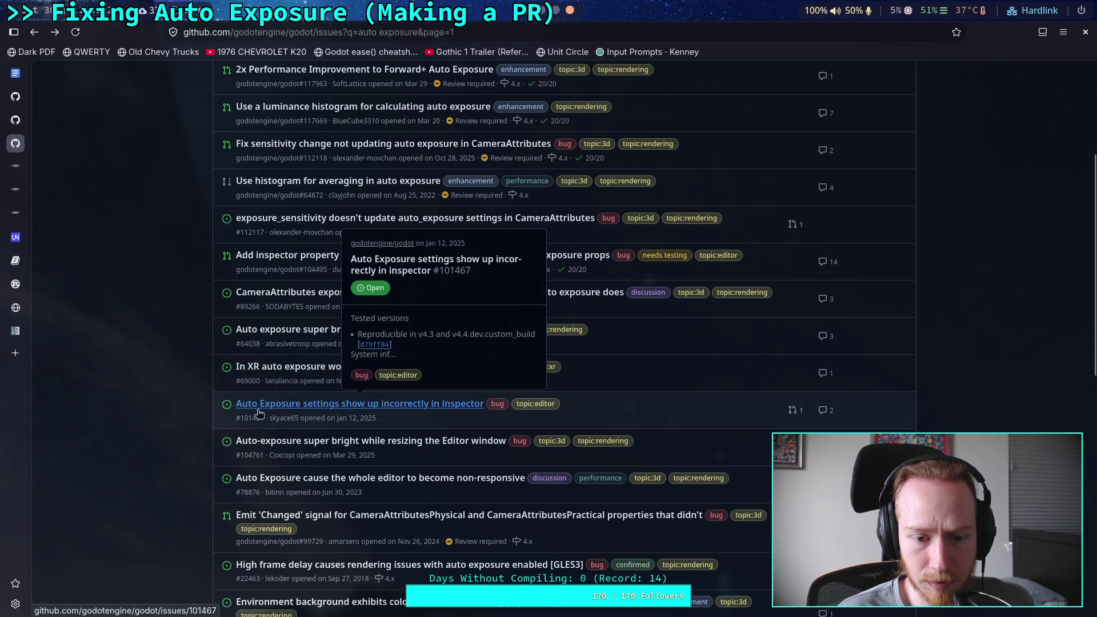
Open issue #104761 and play its attached output.mp4 video while reading it.
scroll(335, 372, down, 2)
click(336, 370)
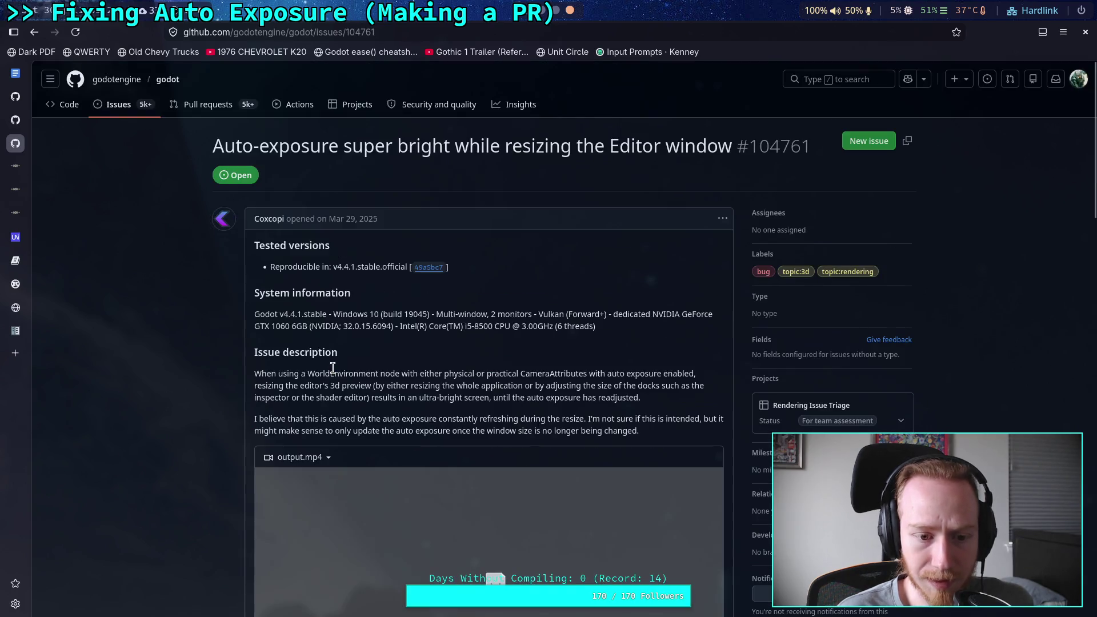
scroll(263, 400, down, 10)
scroll(400, 434, up, 8)
click(521, 457)
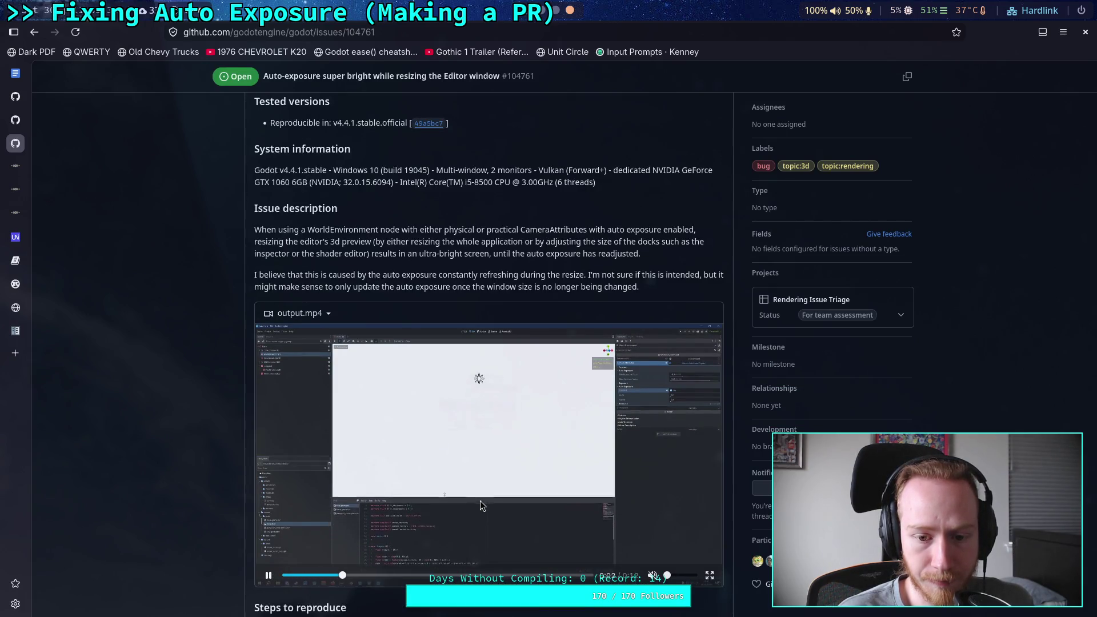
scroll(451, 468, down, 6)
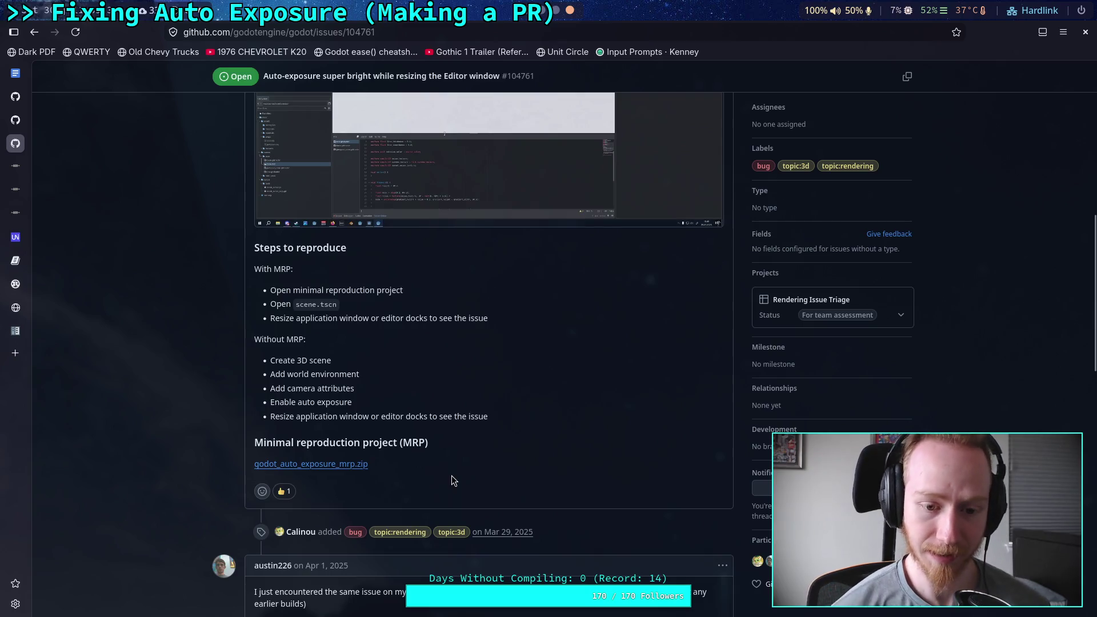
scroll(451, 475, up, 9)
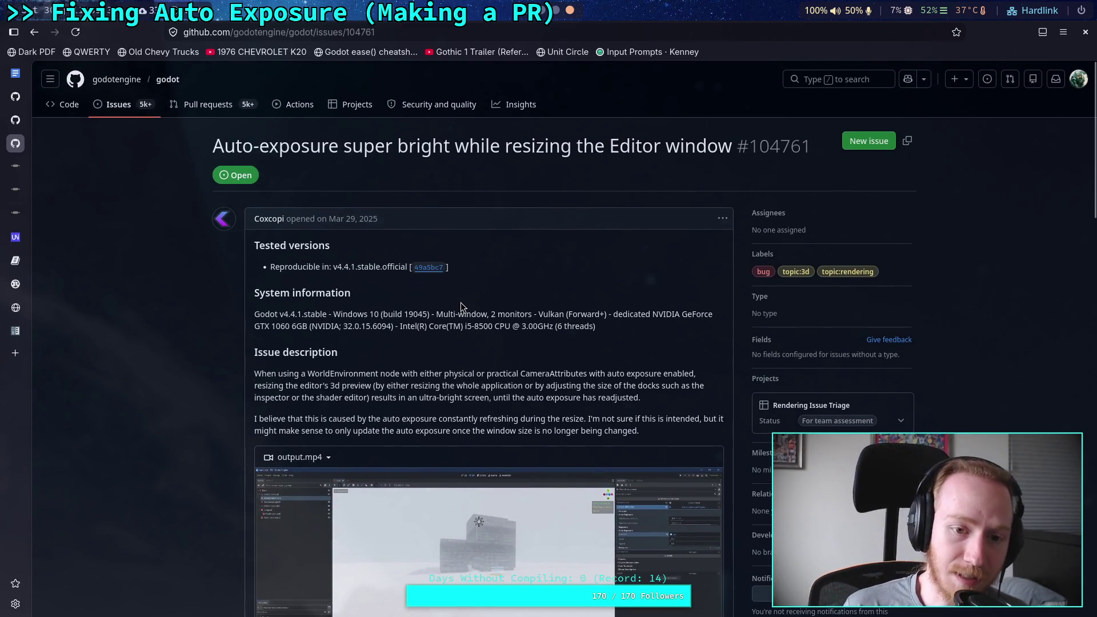
scroll(460, 302, down, 15)
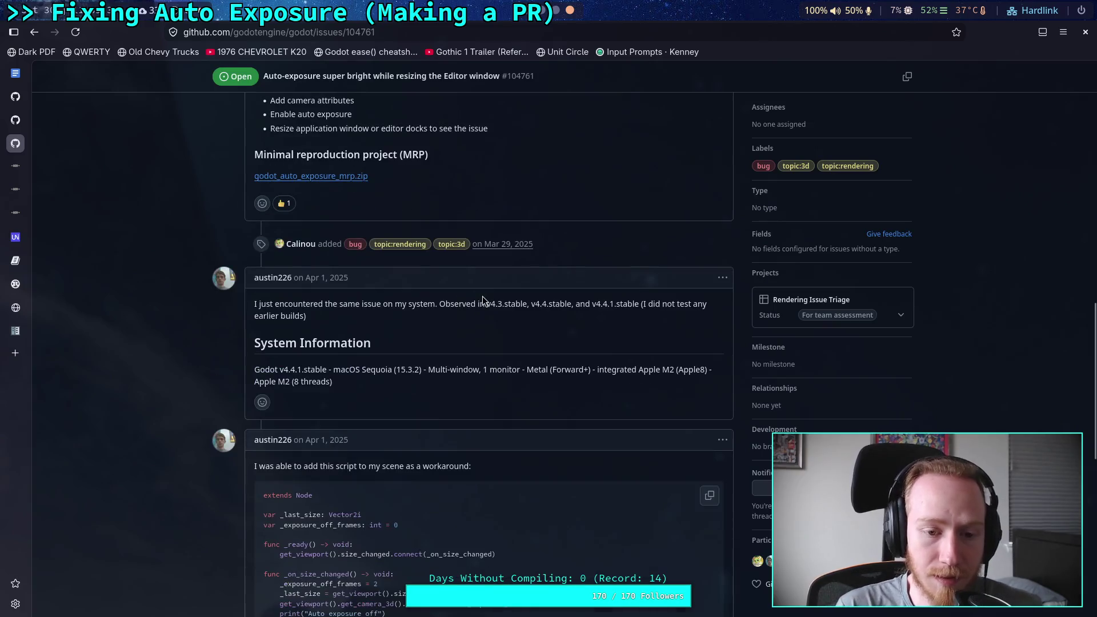
scroll(482, 301, down, 5)
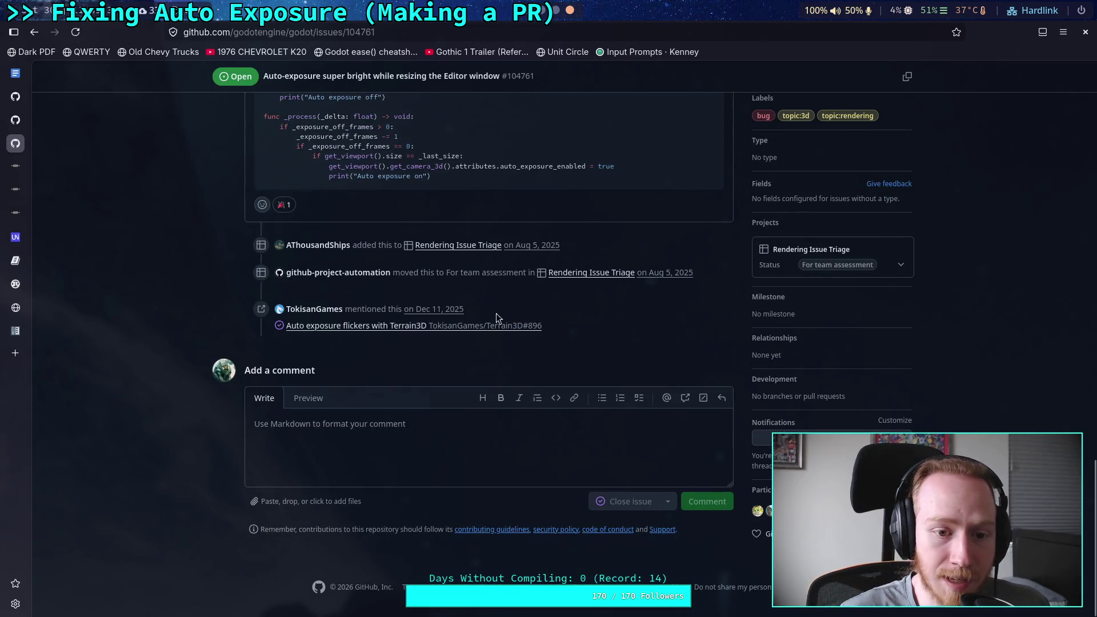
scroll(495, 318, up, 20)
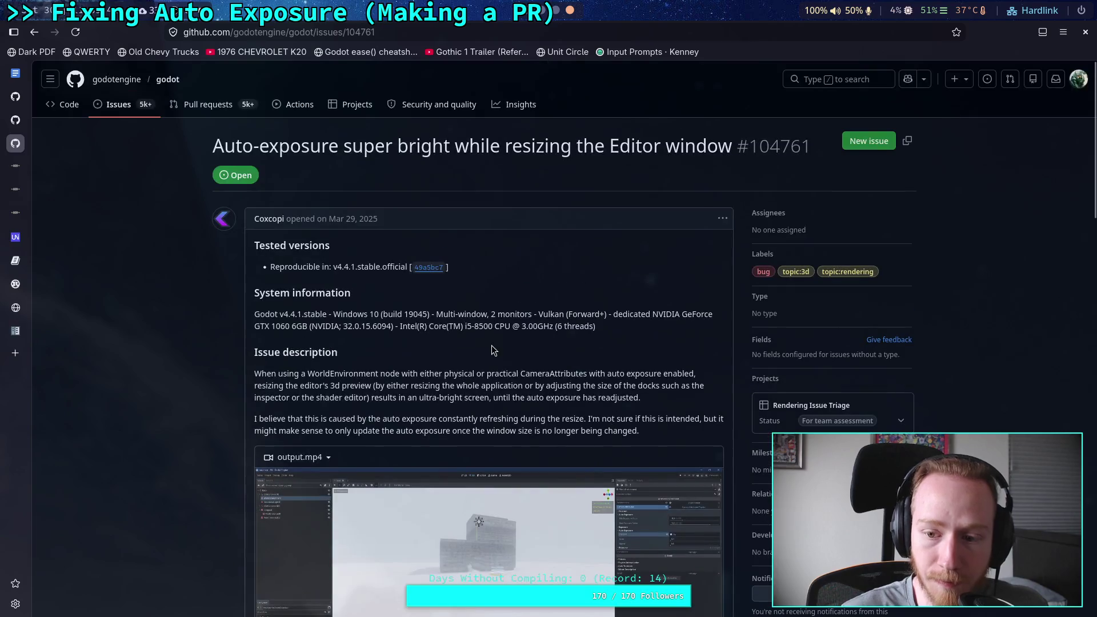
From the camera_attributes_storage.cpp tab, open the fork's repository page on its master branch.
click(22, 122)
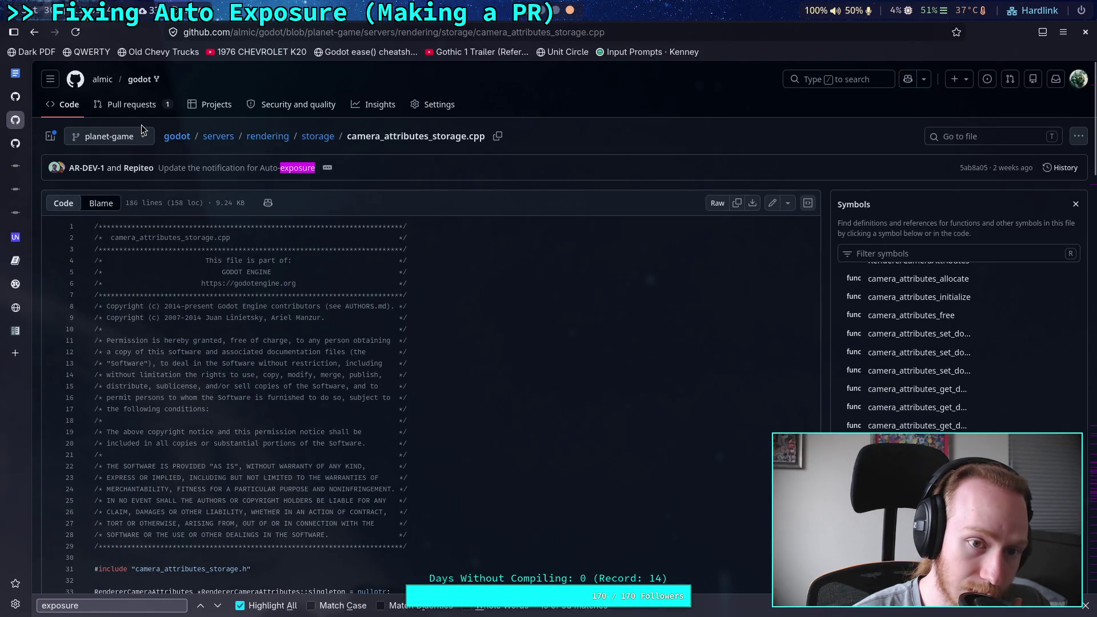
click(97, 129)
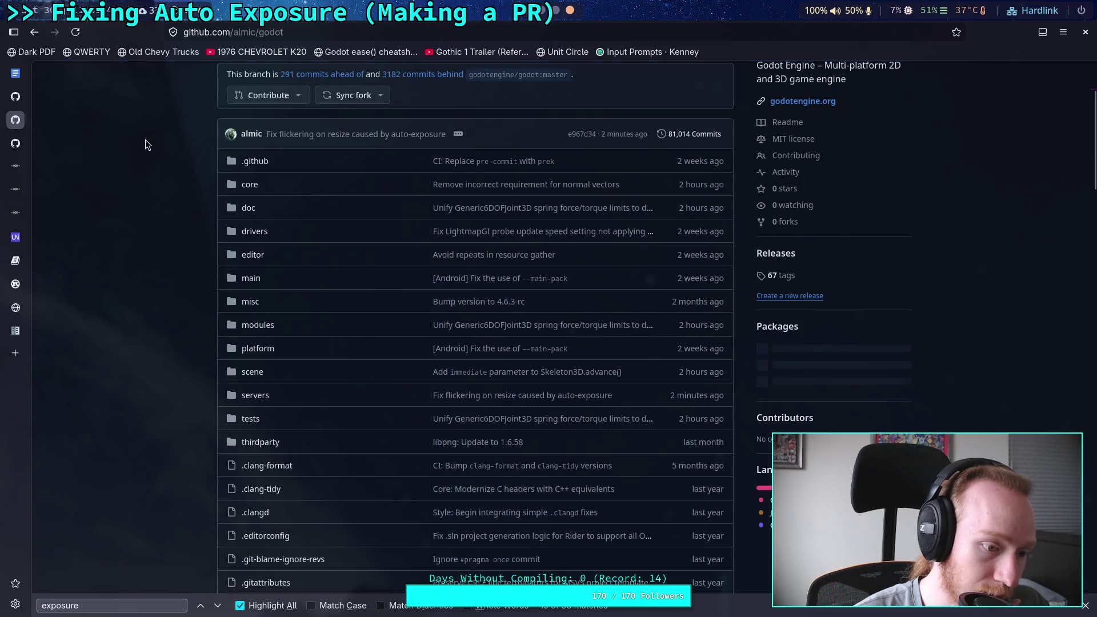
scroll(272, 203, up, 1)
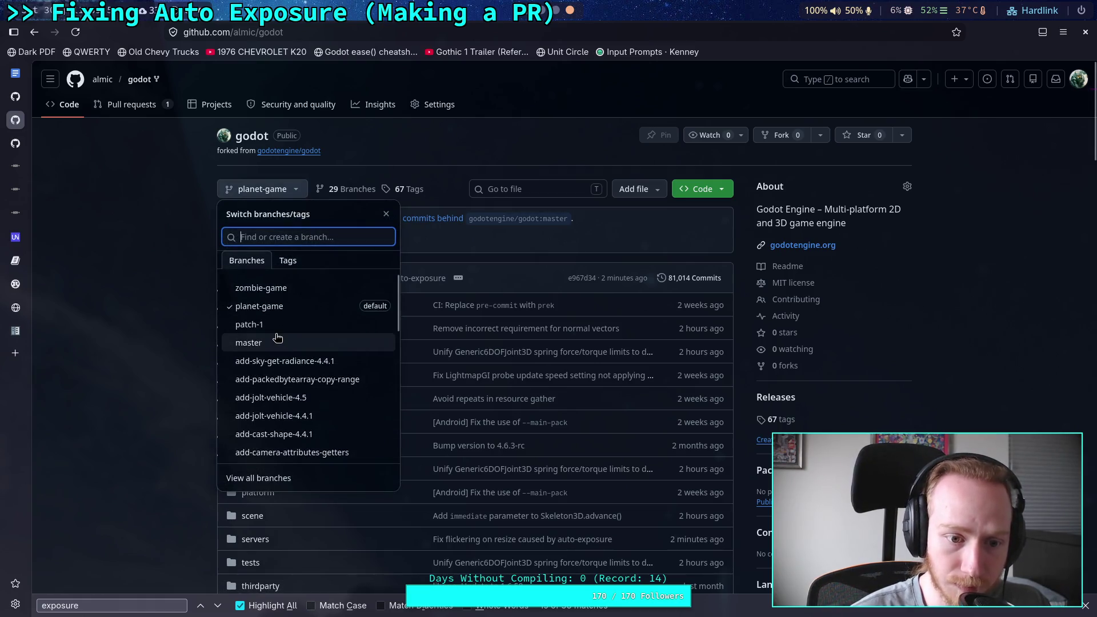
click(276, 342)
click(283, 194)
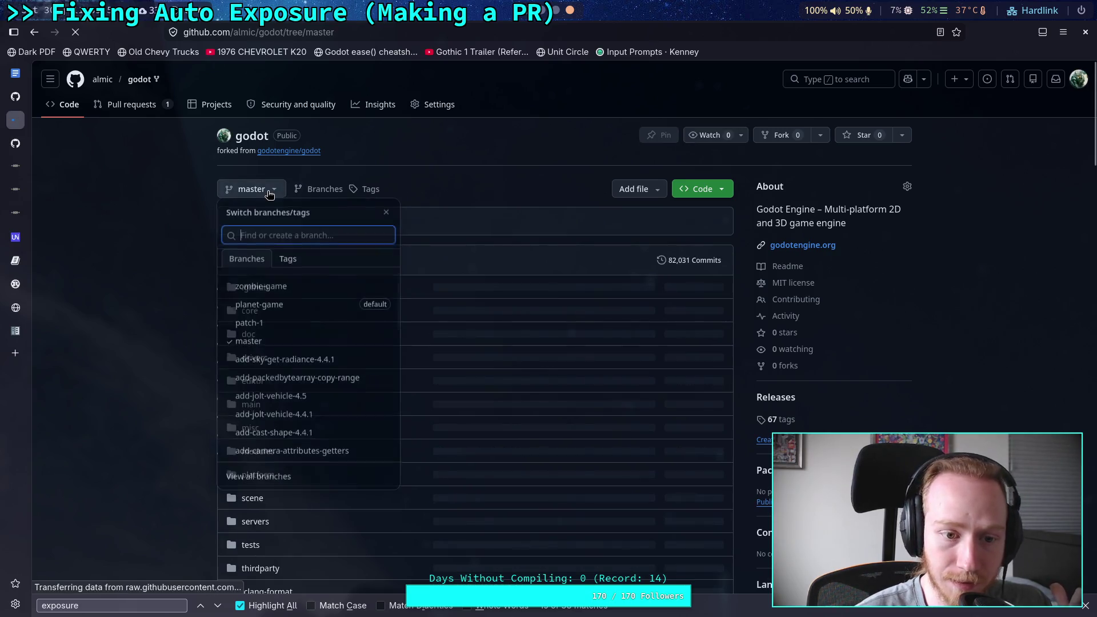
click(165, 242)
key(super+3)
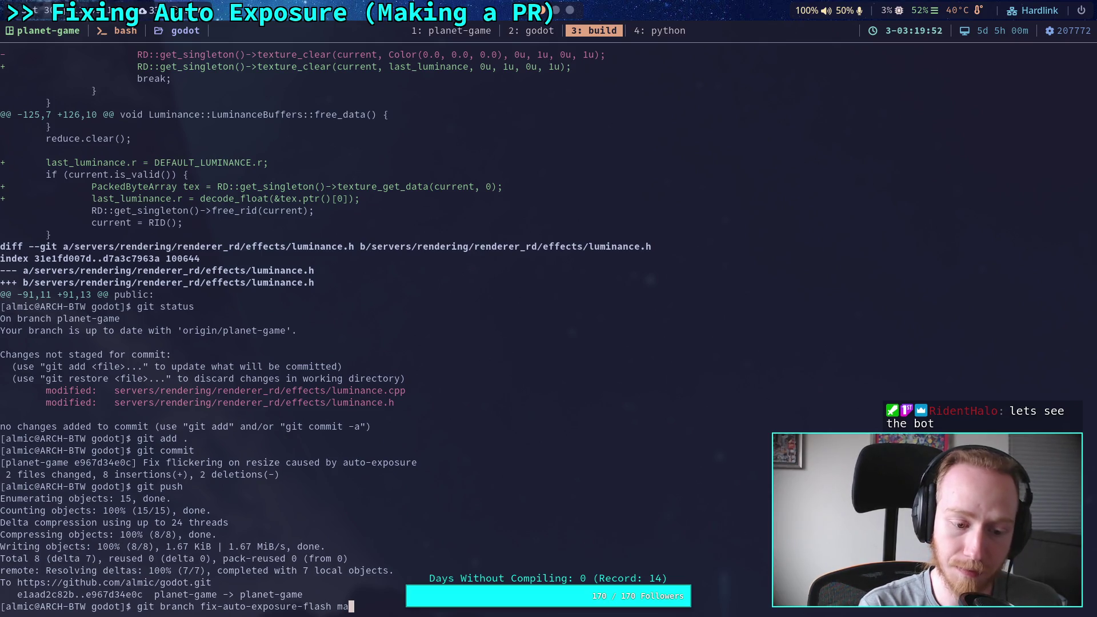
Erase the partial branch command, then use Sync fork > Update branch on the fork's master.
key(BackSpace)
key(BackSpace)
key(BackSpace)
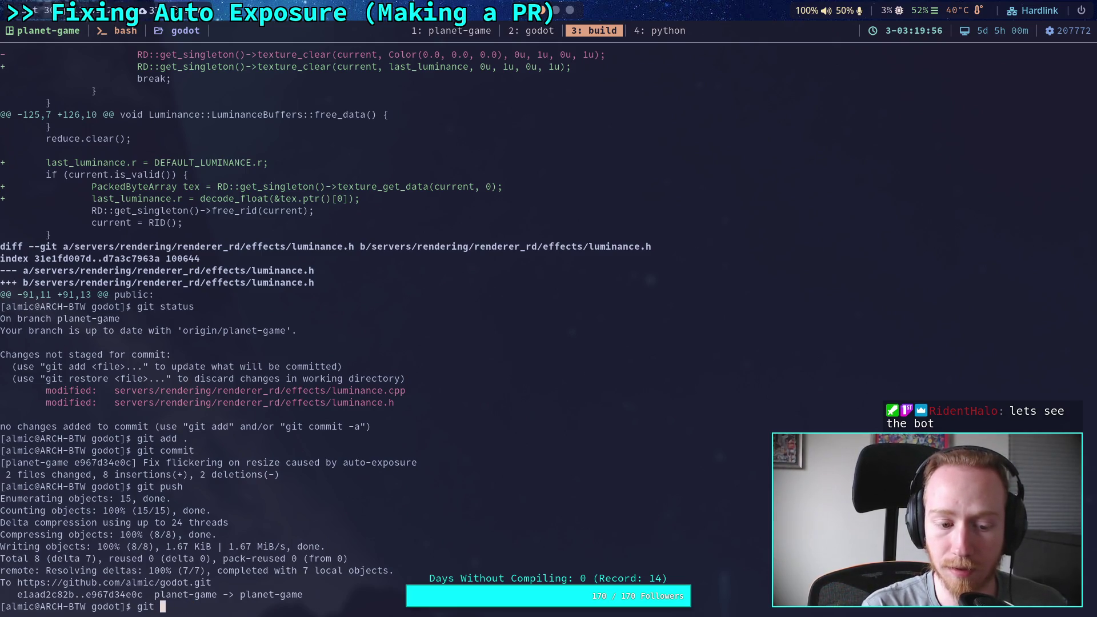
key(super+minus)
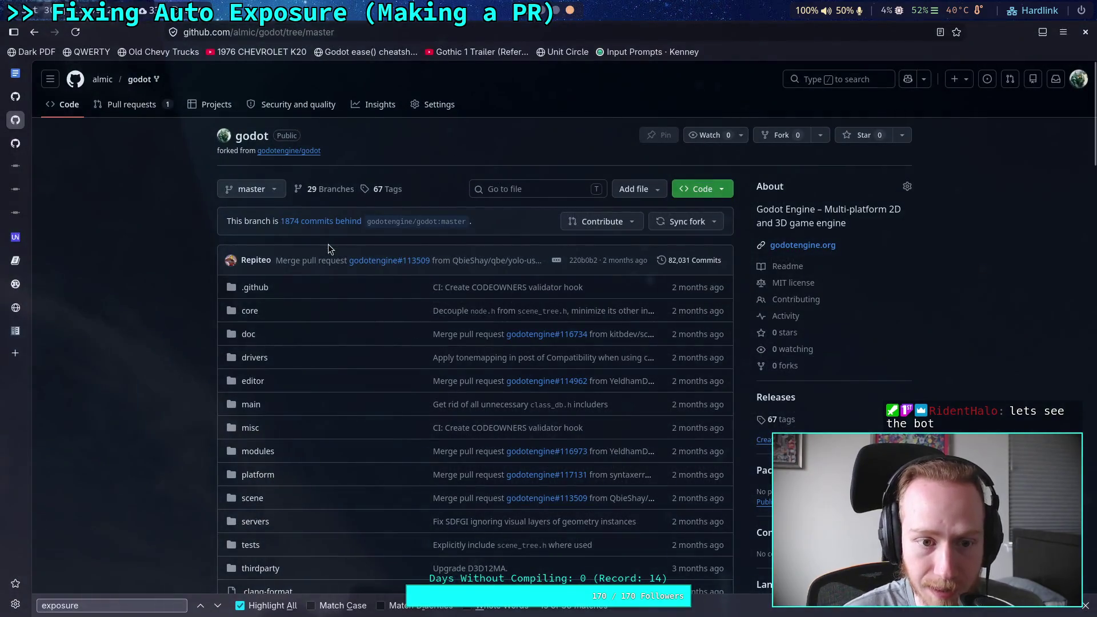
click(676, 229)
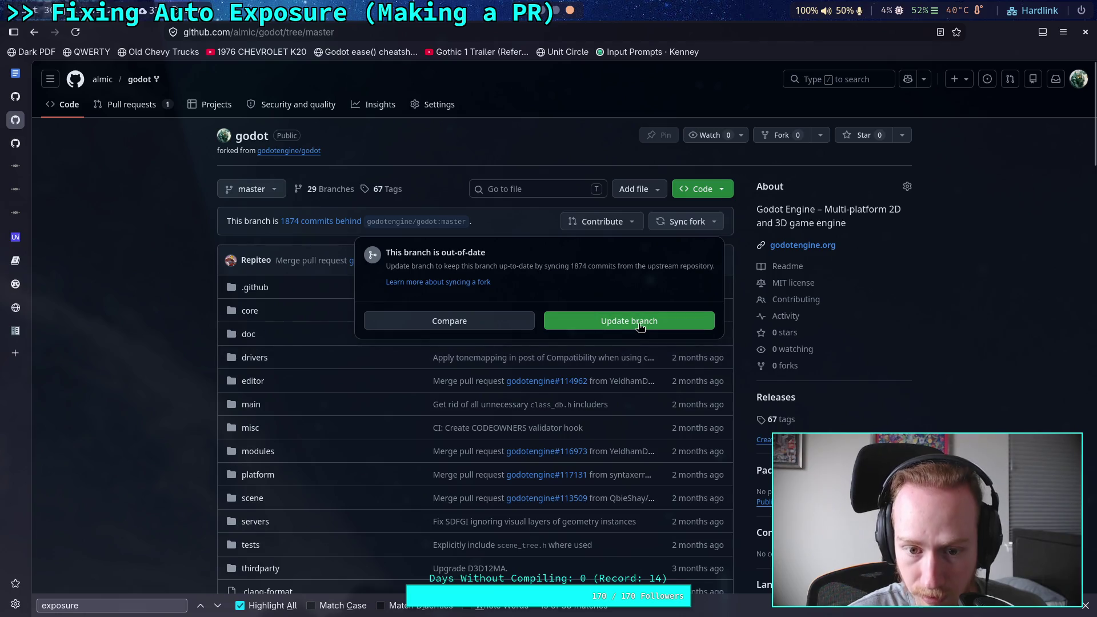
click(639, 324)
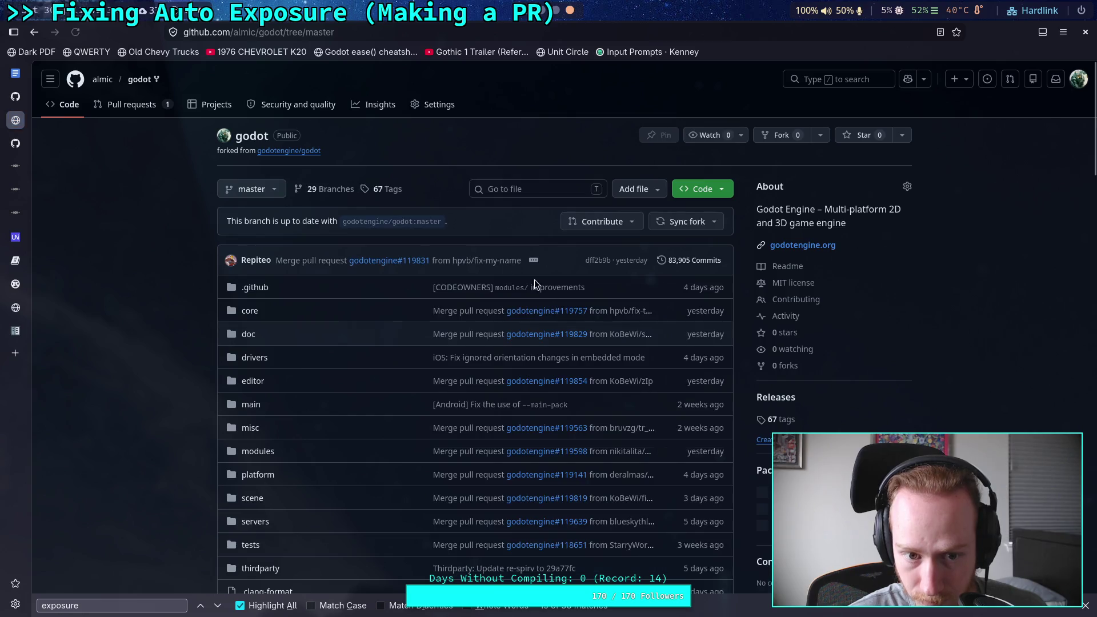
key(super+3)
text(git switch master)
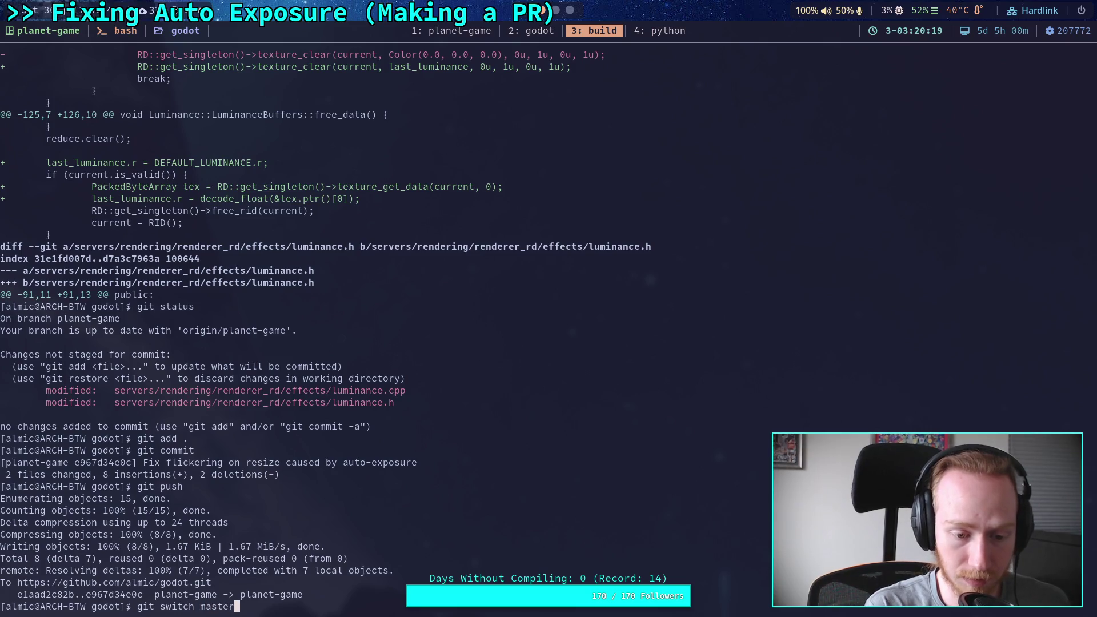
text(master)
Switch the local checkout to master, git pull, and run the Godot project.
key(Return)
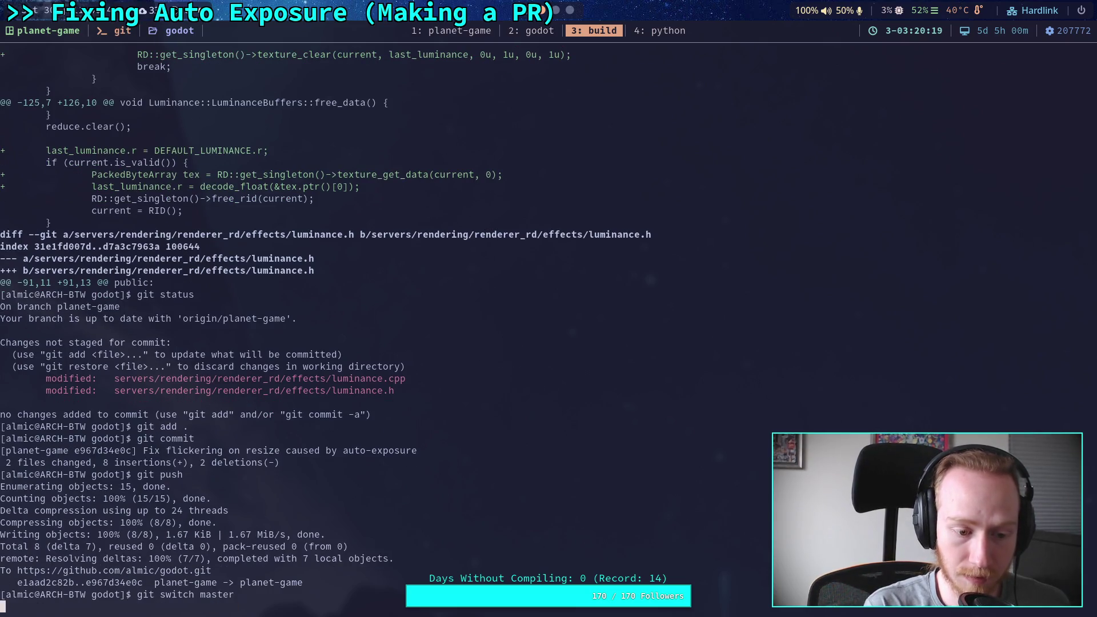
text(git )
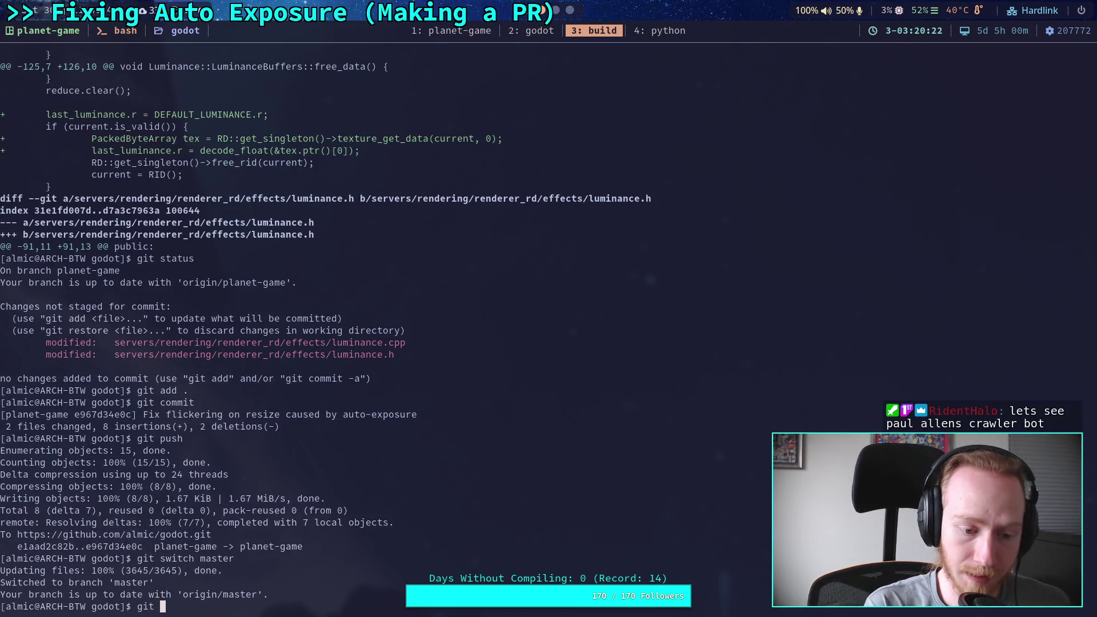
text(pull)
key(Return)
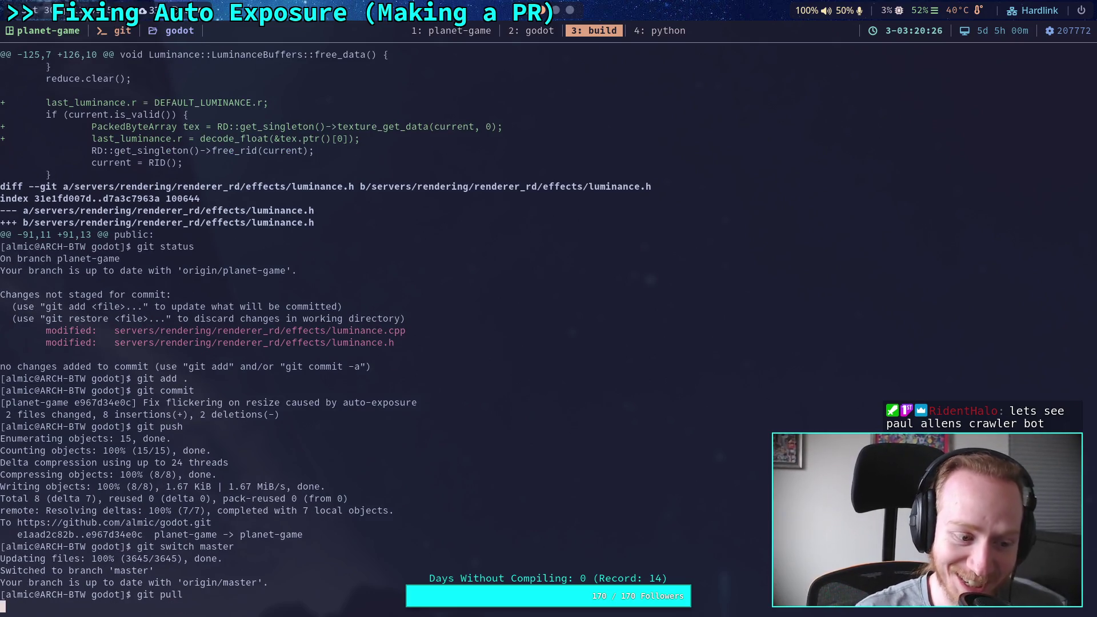
click(525, 30)
click(910, 34)
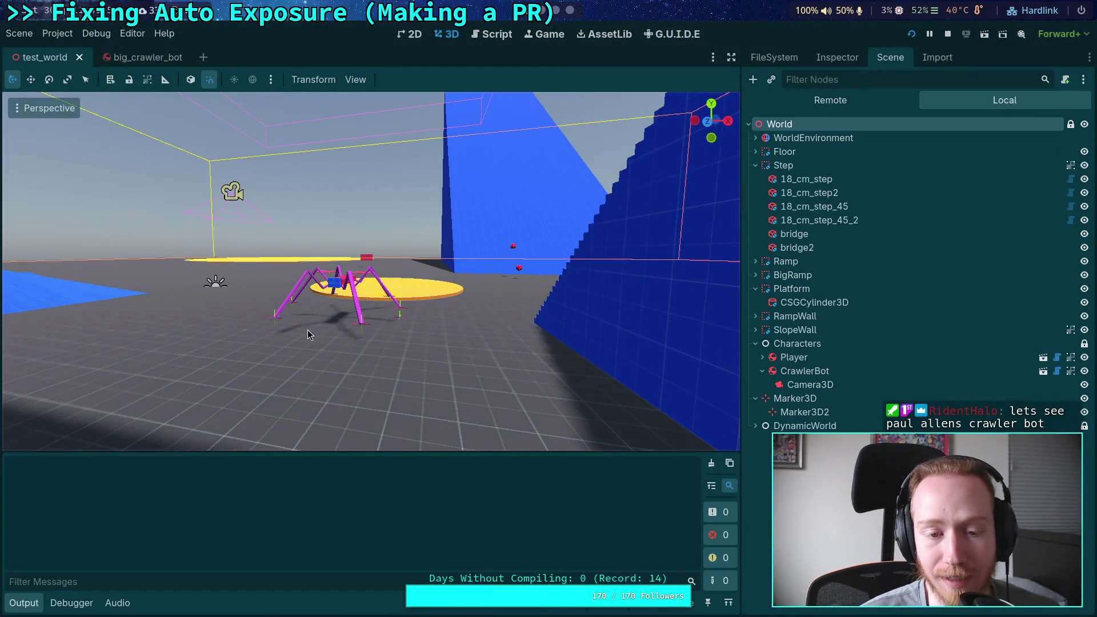
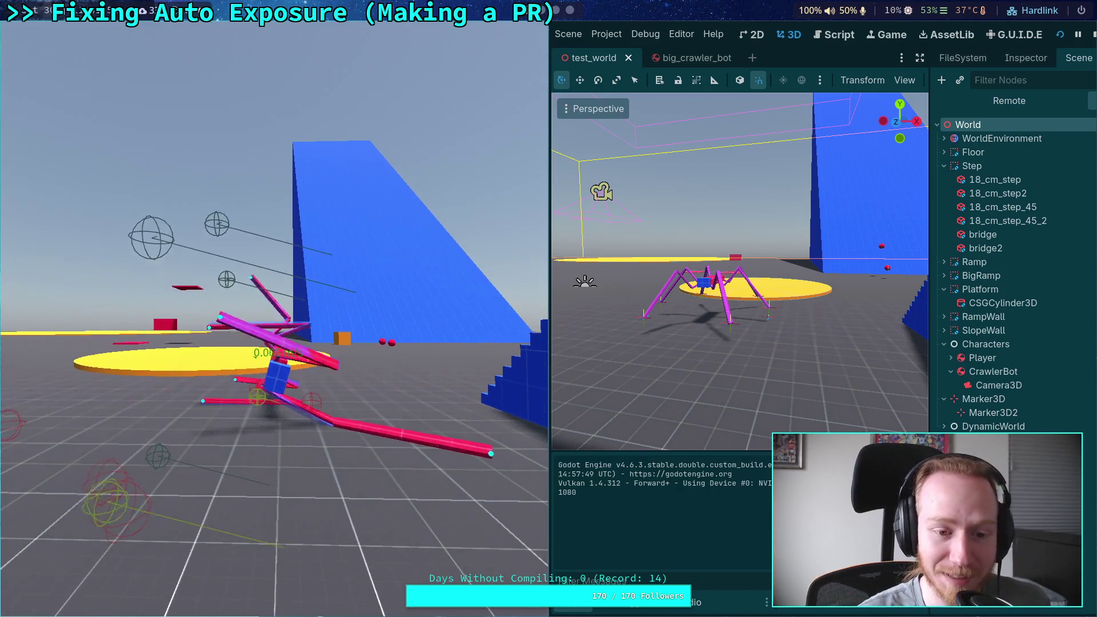
Stop the game and move the CrawlerBot onto the yellow platform.
key(F8)
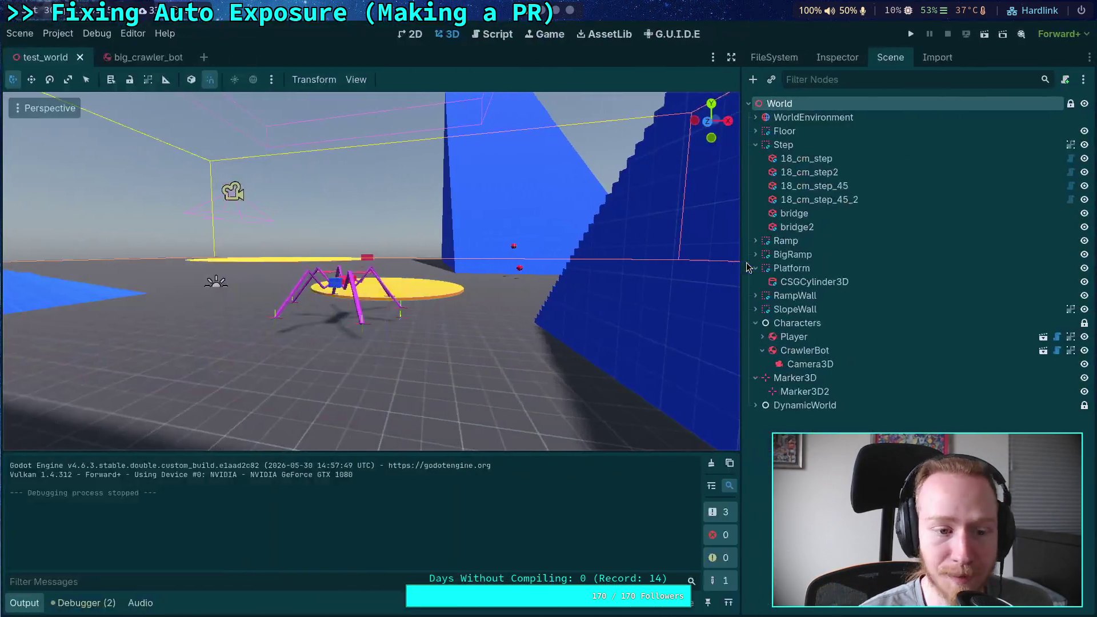
click(804, 350)
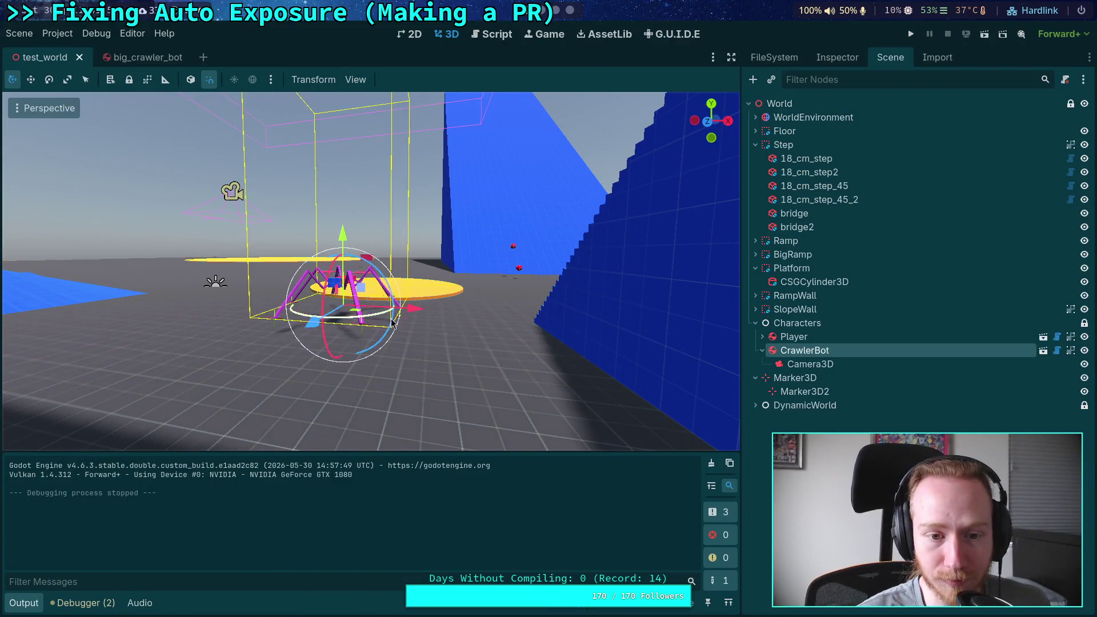
key(f)
drag(353, 359, 411, 240)
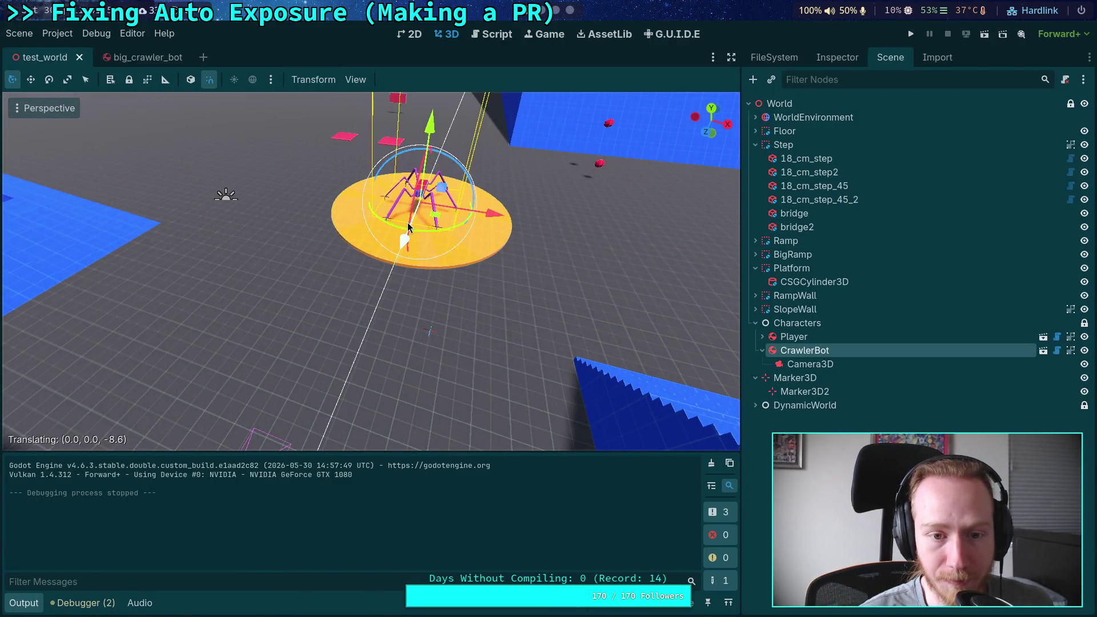
click(711, 109)
scroll(366, 269, up, 5)
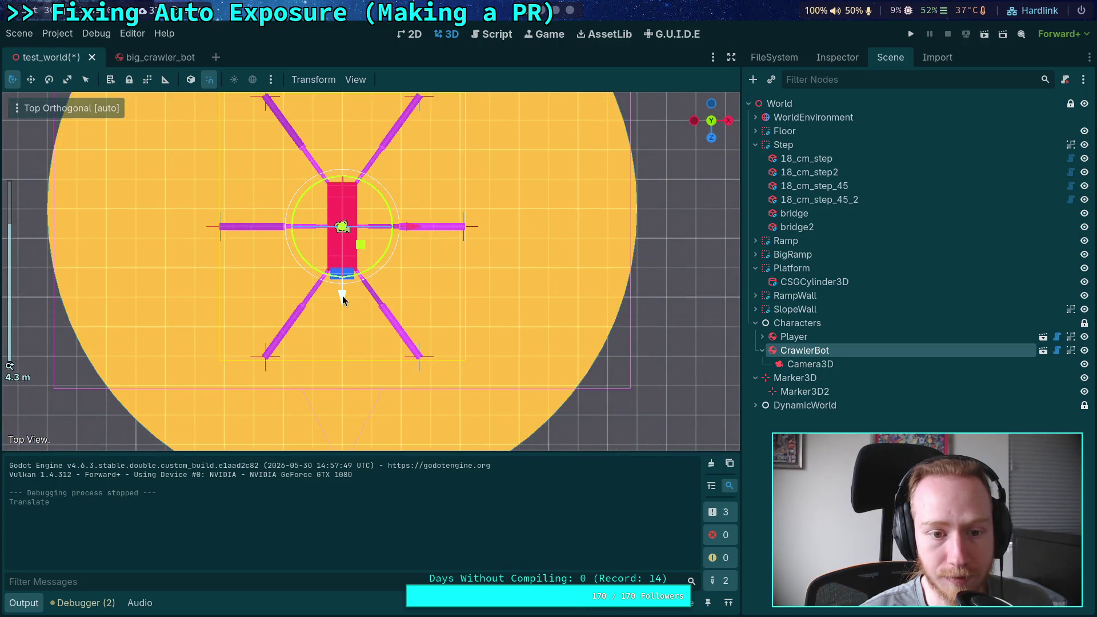
drag(342, 299, 343, 281)
Save the test_world scene and stop the test run of the game.
click(909, 37)
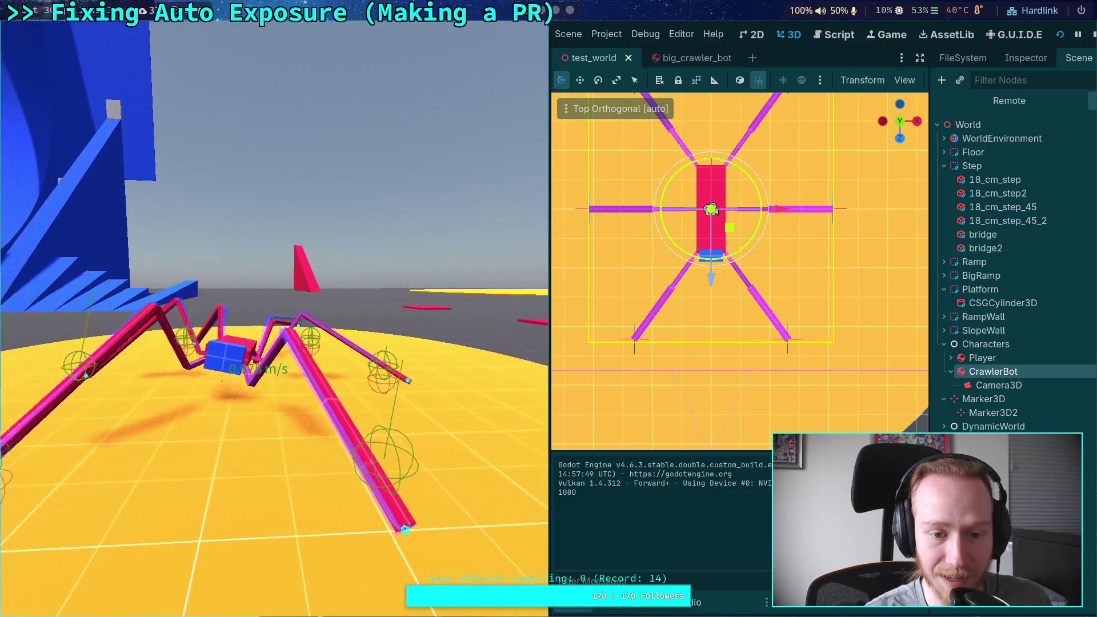
click(1091, 36)
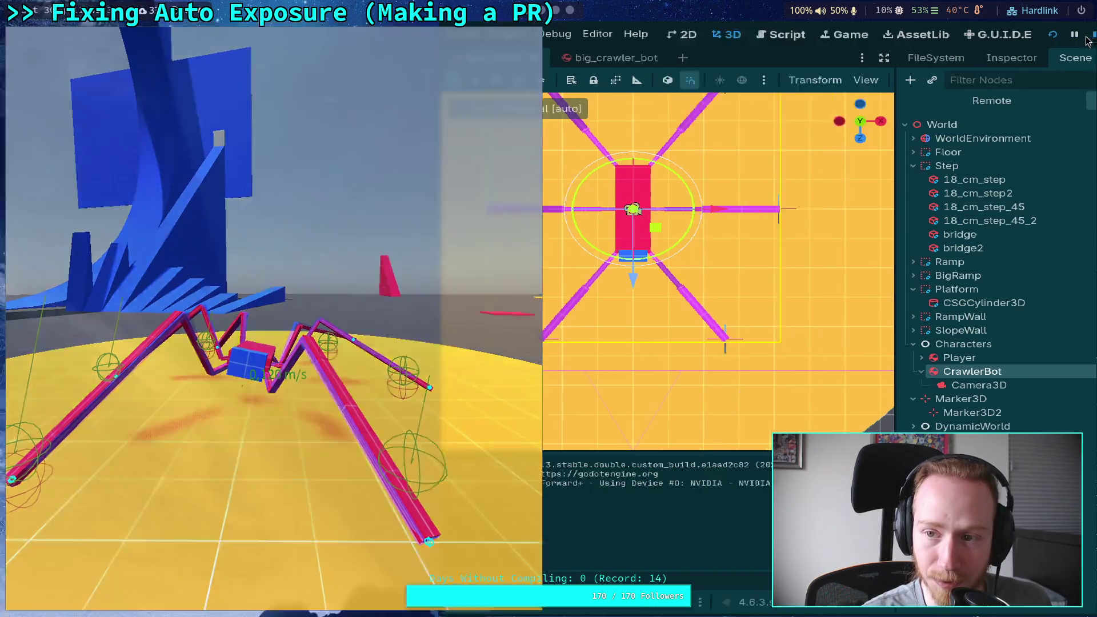
key(super+3)
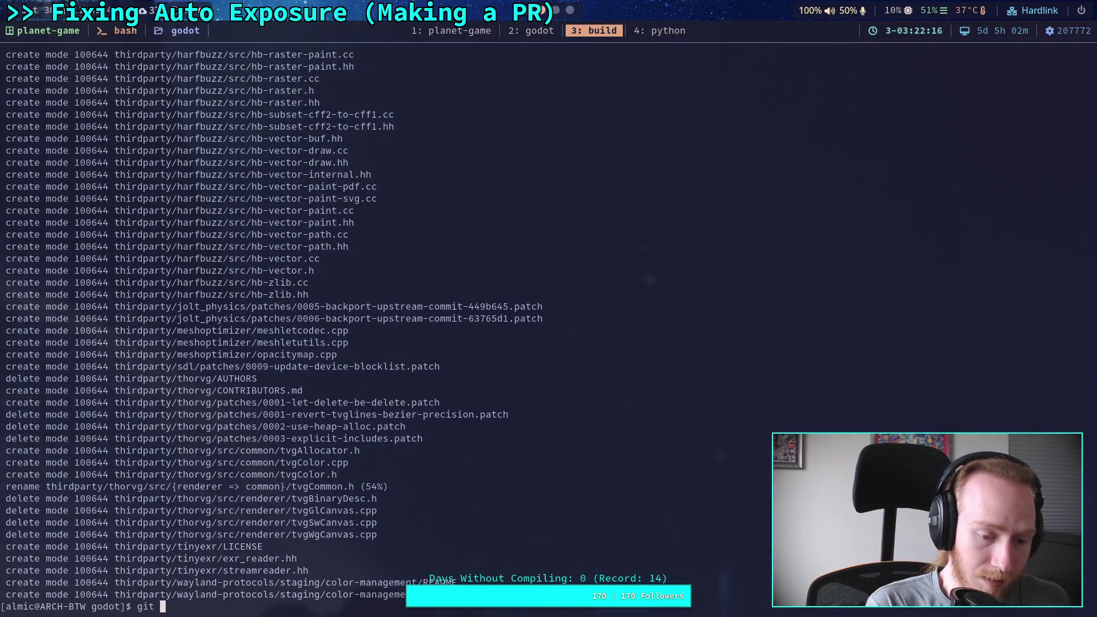
Confirm master is clean with git status and create branch fix-auto-exposure-flash.
text(statu)
key(Return)
text(git branch fix-auto-exposure-flash)
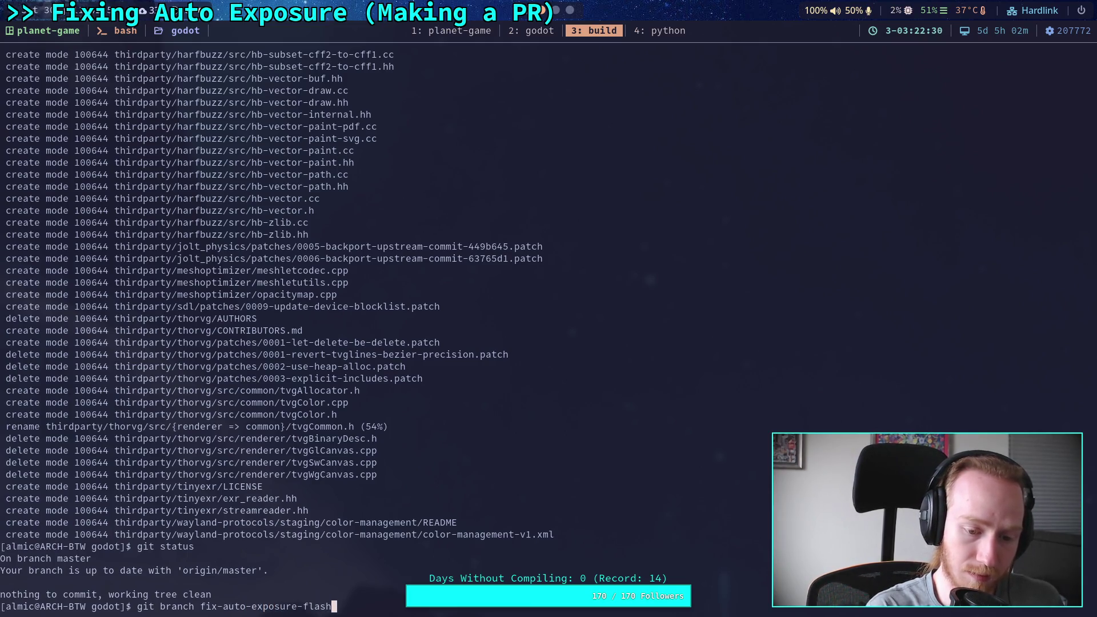
key(Return)
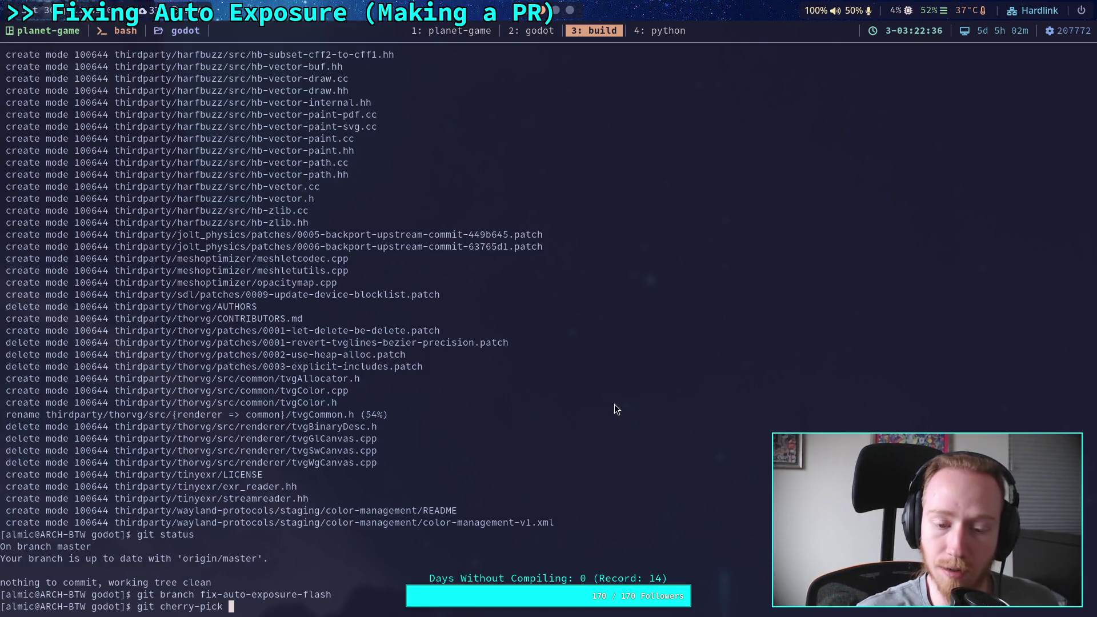
click(570, 10)
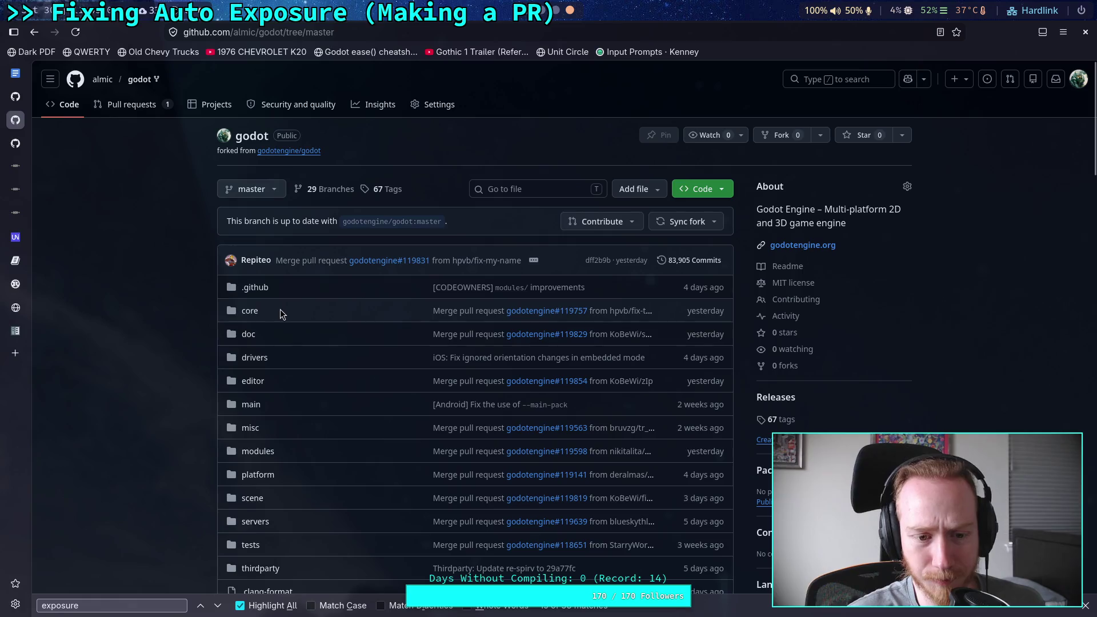
Copy the hash of planet-game commit e967d34, the auto-exposure flicker fix, on GitHub.
click(252, 189)
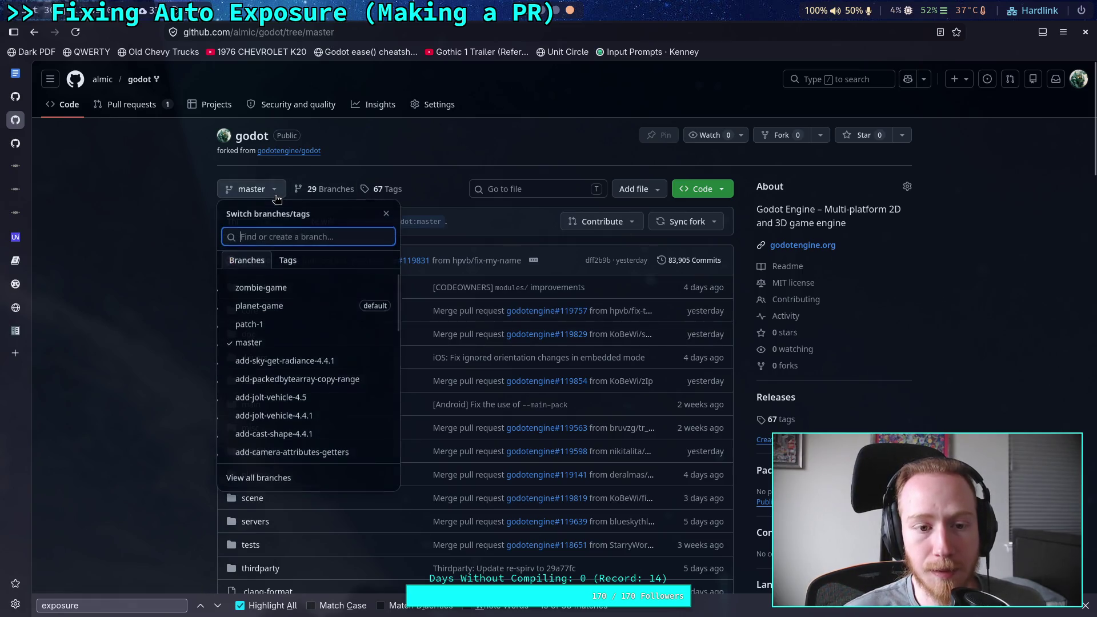
click(289, 290)
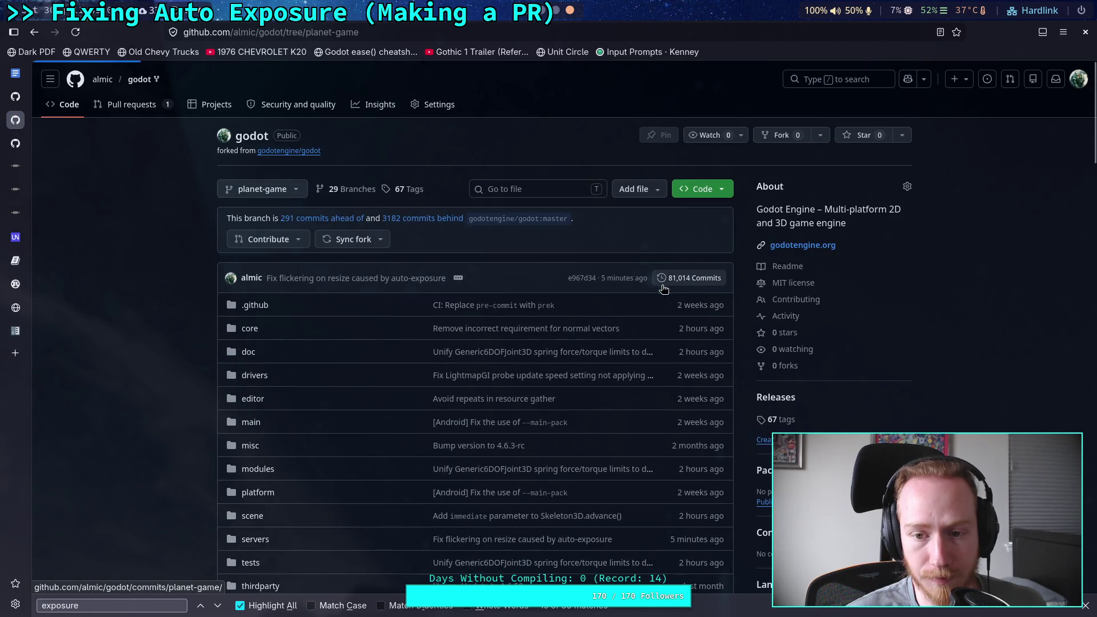
click(684, 283)
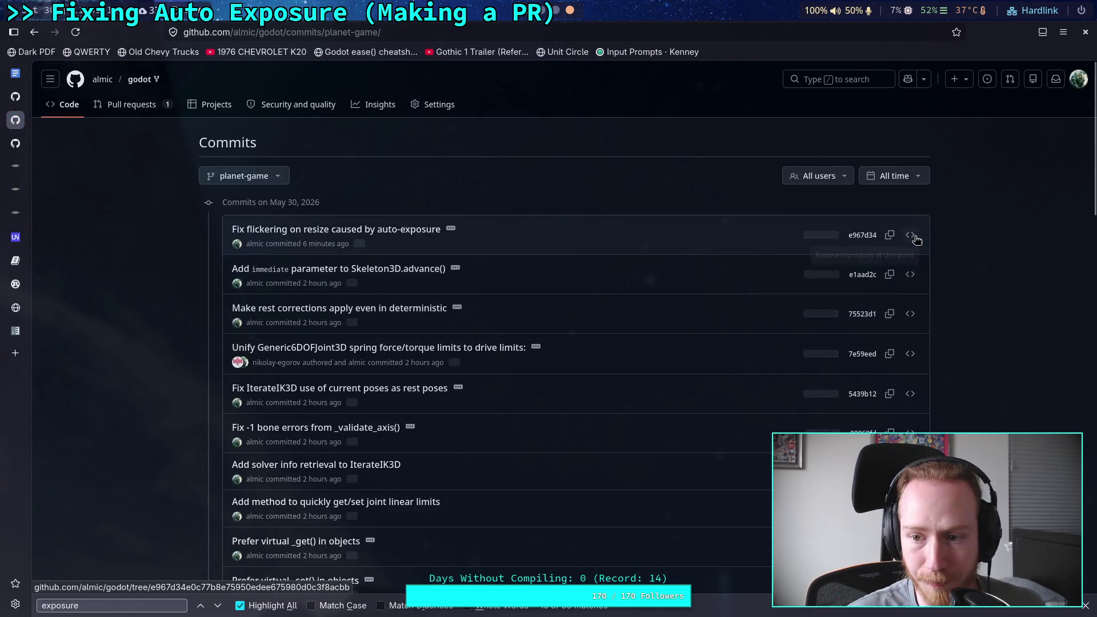
click(889, 235)
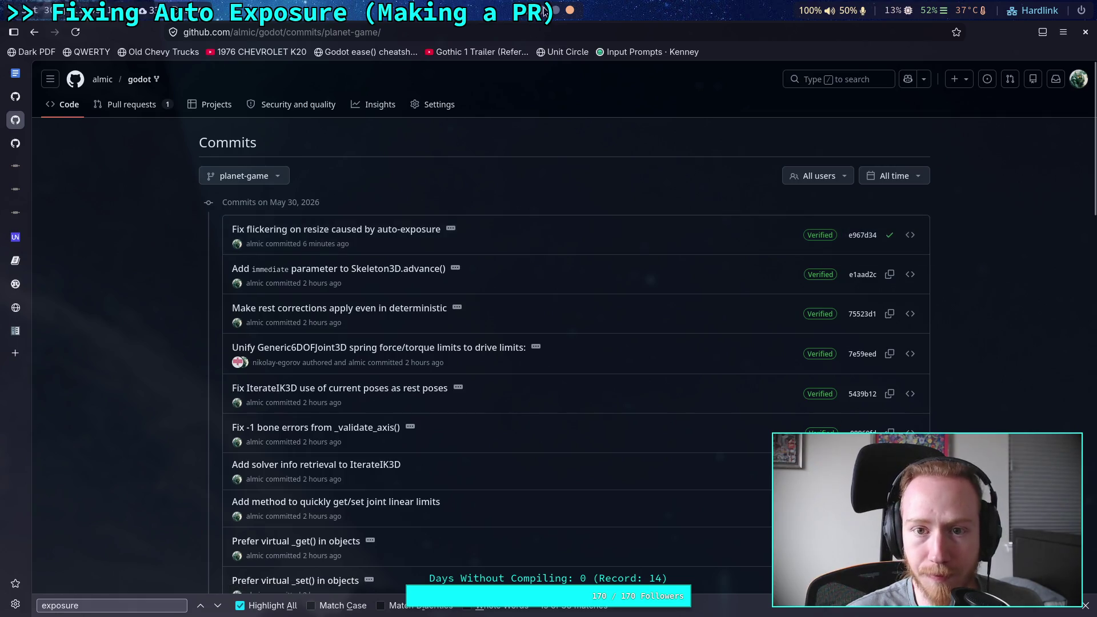
Cherry-pick the copied commit hash in the terminal, hitting a luminance.cpp conflict.
key(super+3)
key(ctrl+shift+v)
key(Return)
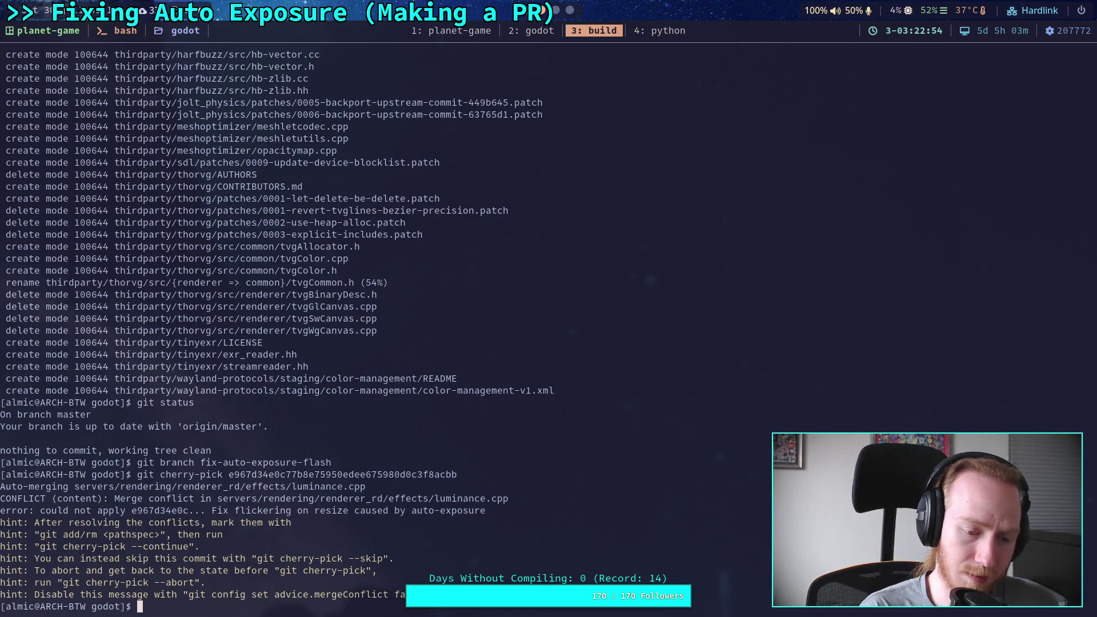
Review the conflict with git diff, then start opening servers/rendering/renderer_rd/effects/luminance.cpp in nvim.
text(git d)
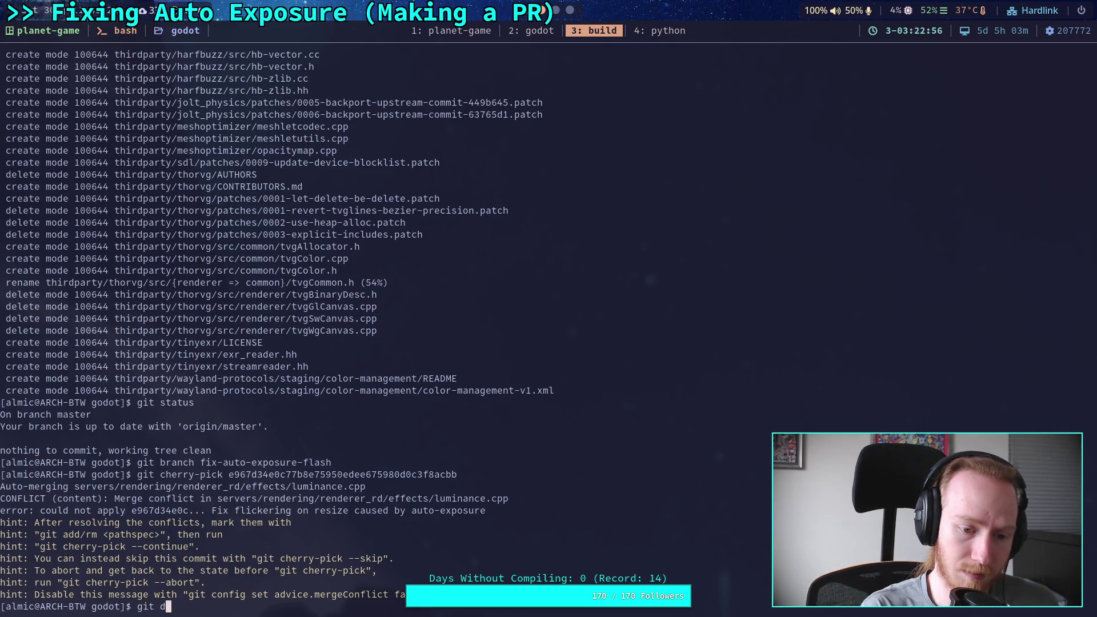
text(iff)
key(Return)
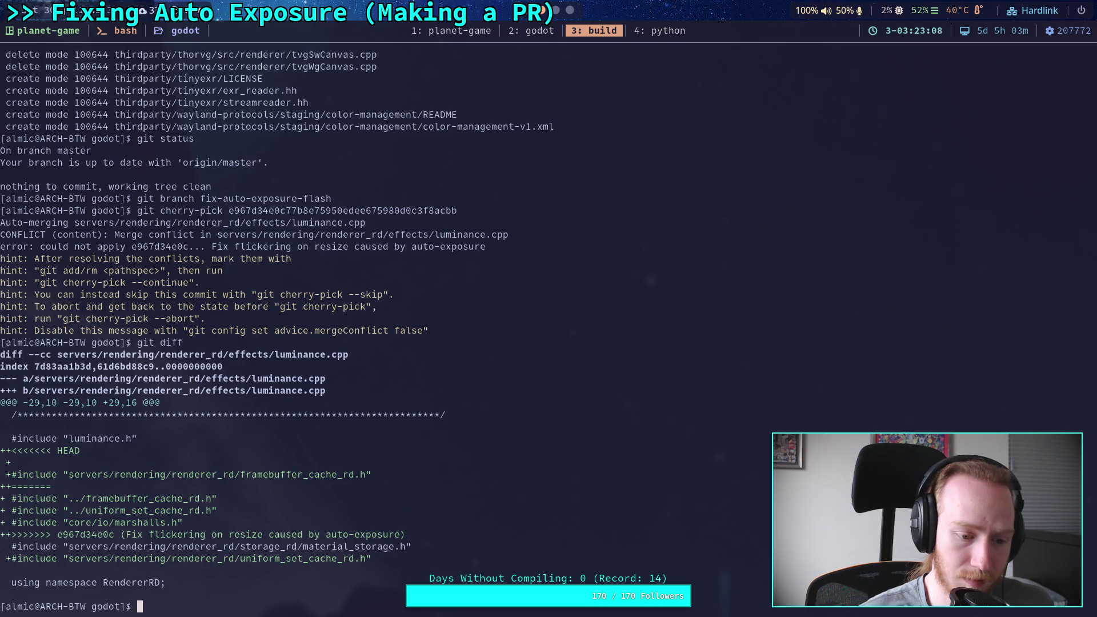
text(git)
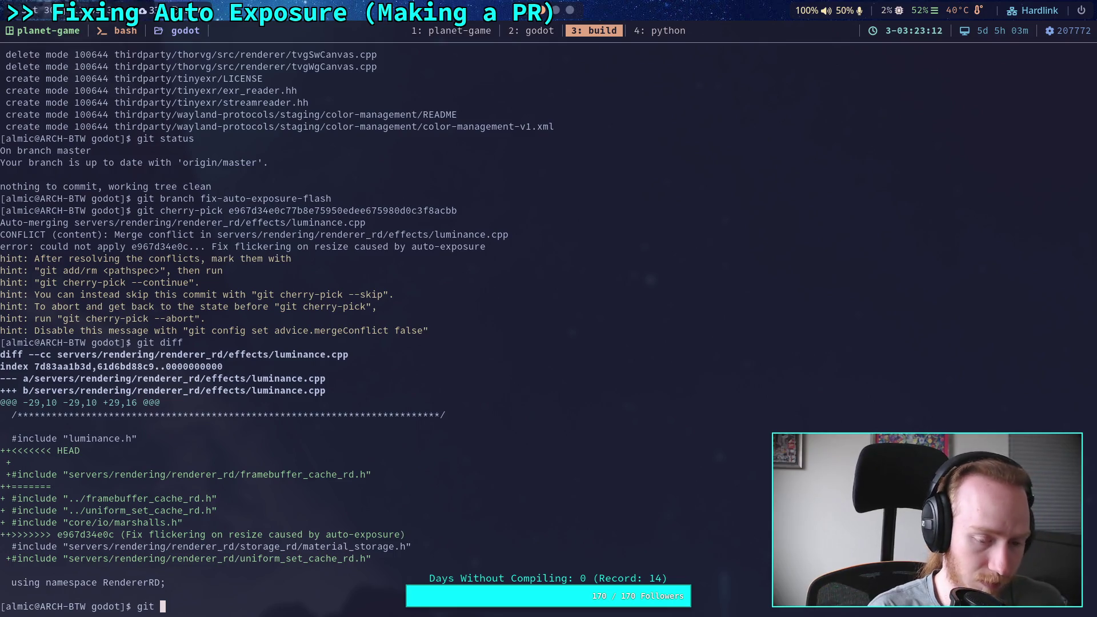
key(BackSpace)
key(BackSpace)
key(BackSpace)
text(n )
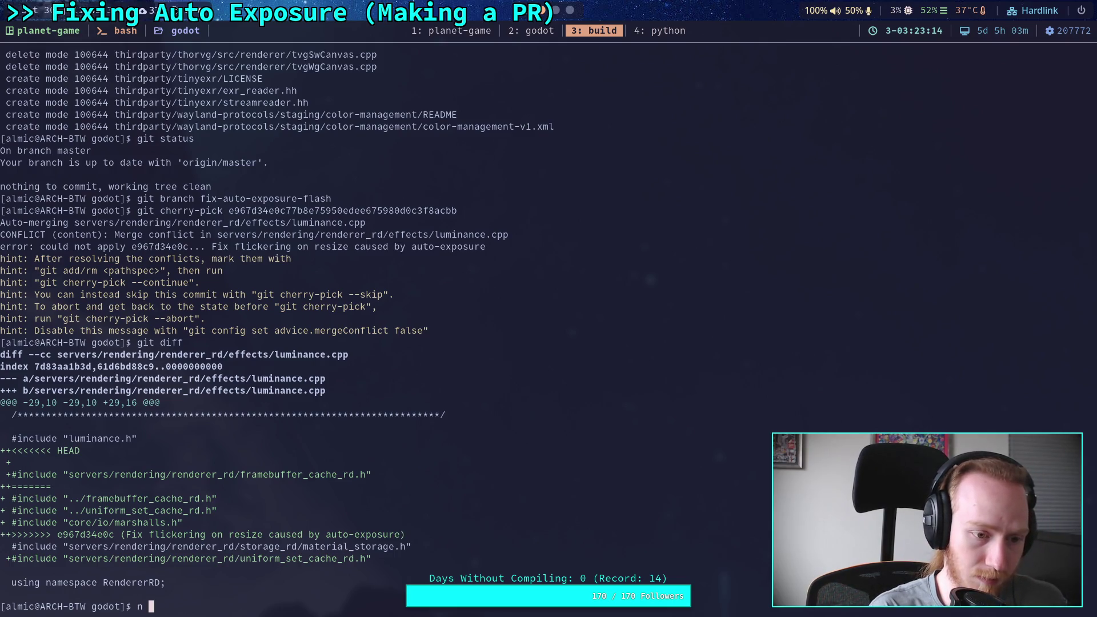
text(servers/re)
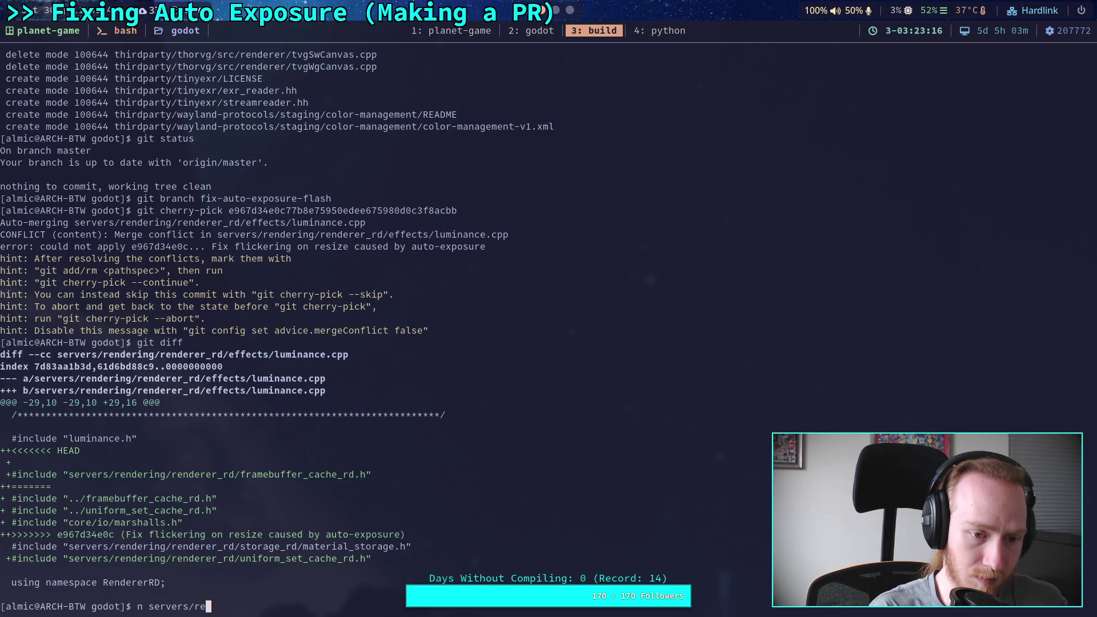
text(ndering/render_)
text(r)
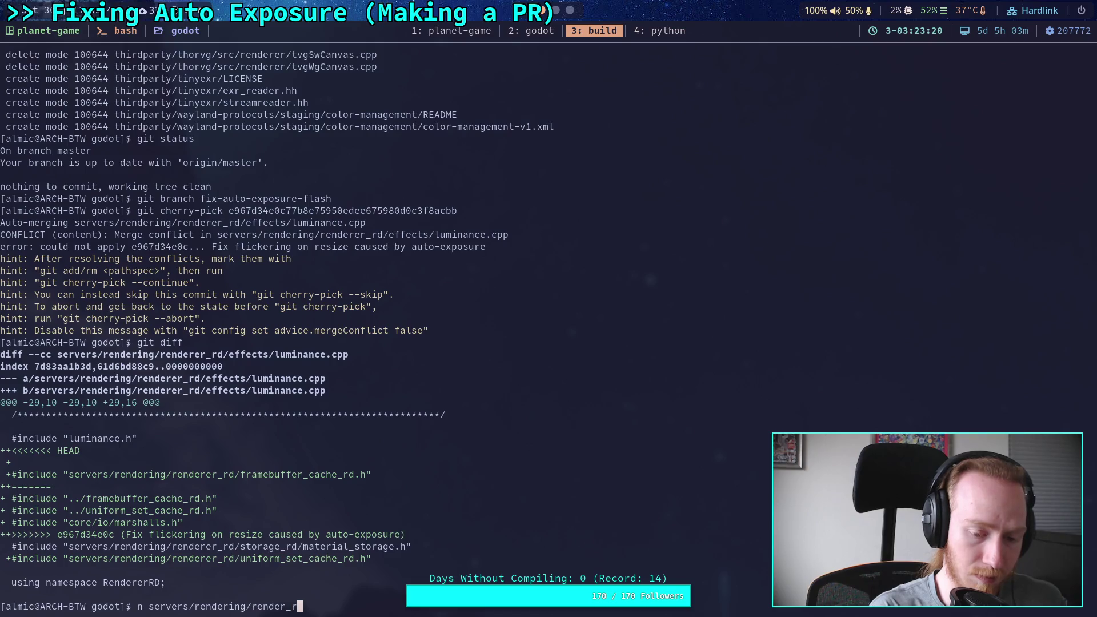
text(d)
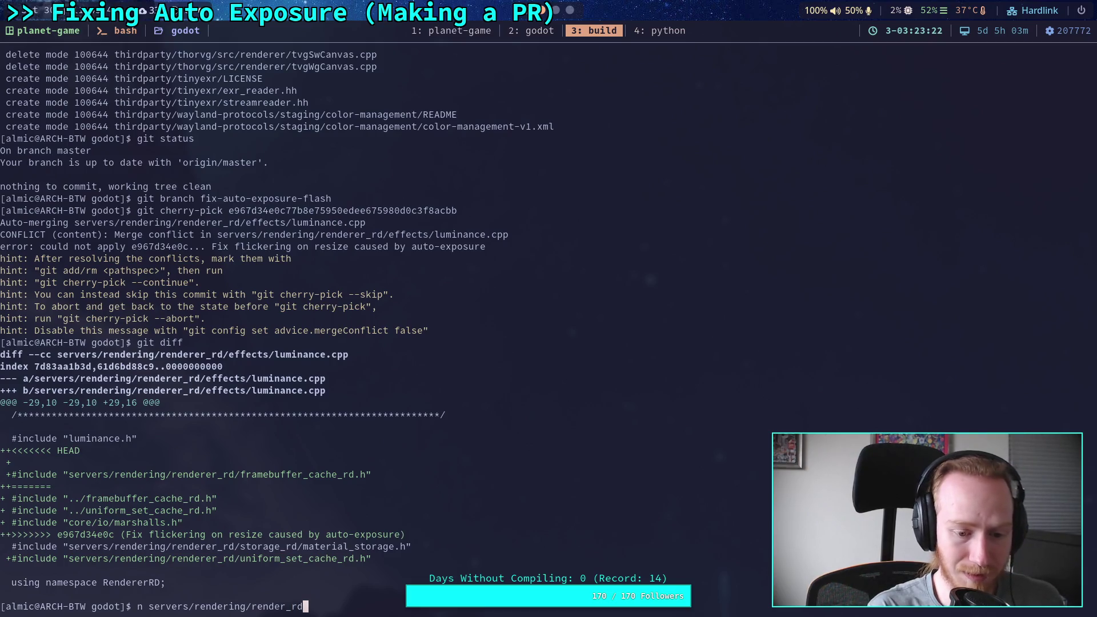
text(/)
key(BackSpace)
key(BackSpace)
key(BackSpace)
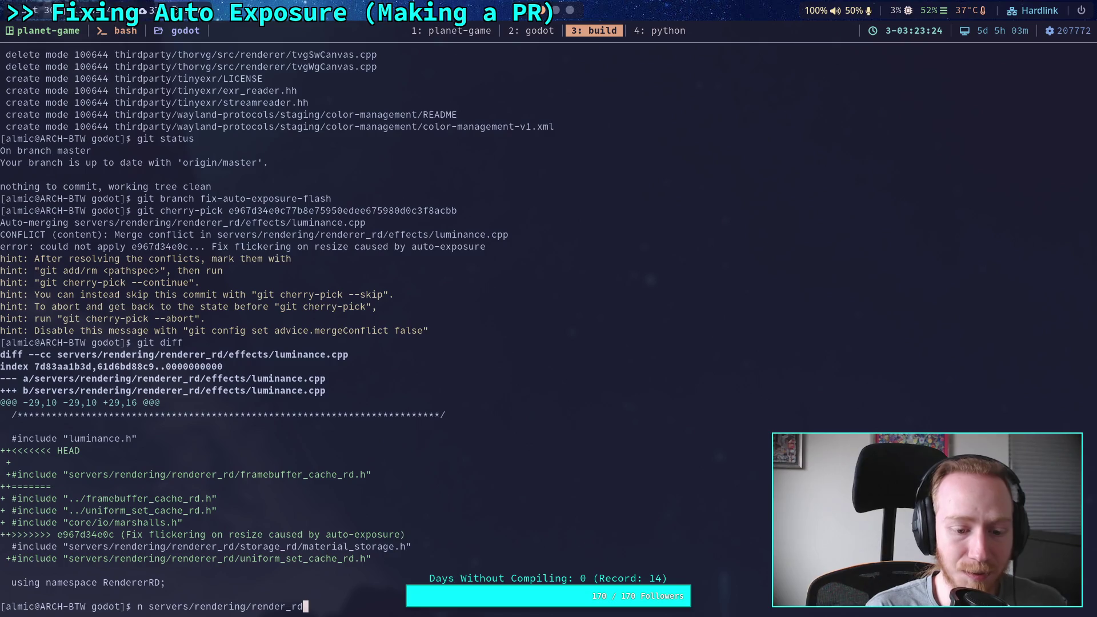
text(er_)
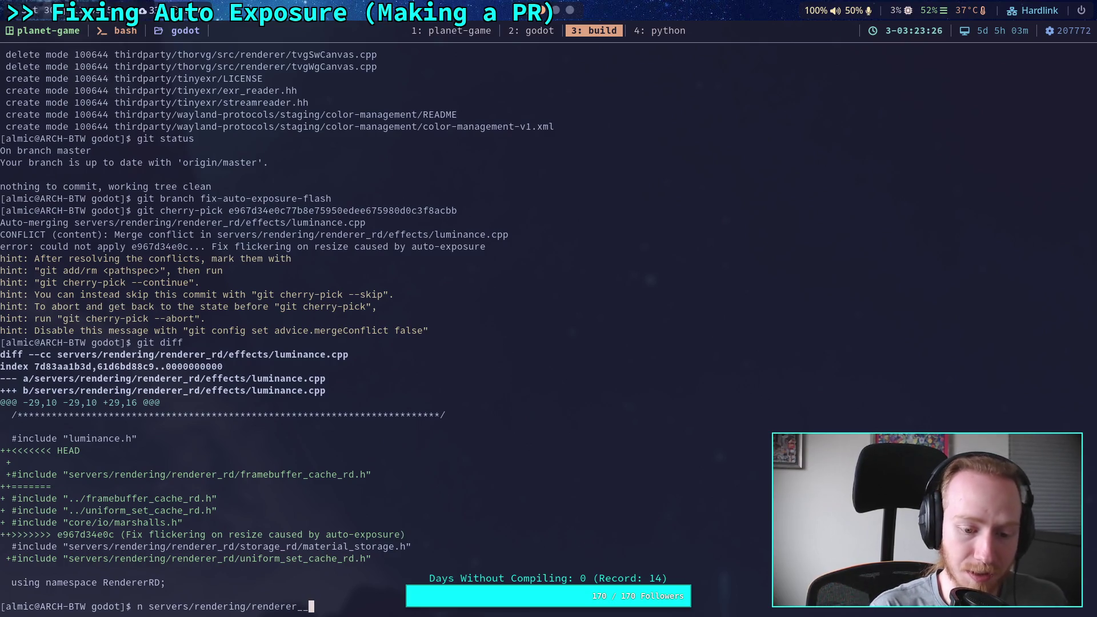
text(rd/effects/l)
key(Tab)
Open luminance.cpp in Neovim and move to the #include conflict block.
text(cpp)
key(Return)
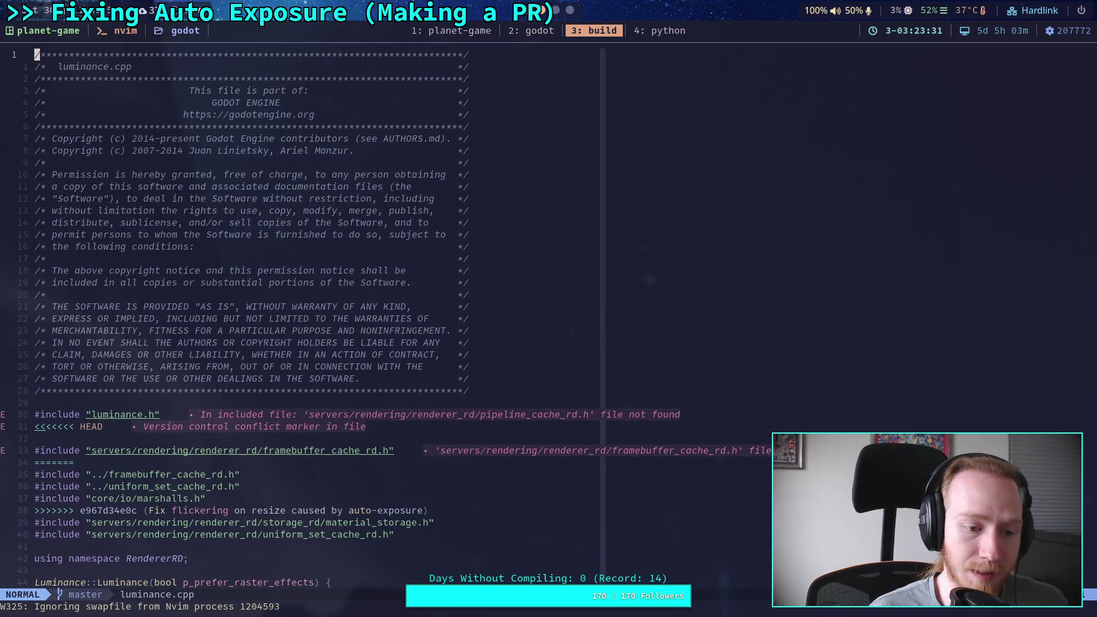
key(j)
key(j)
key(j)
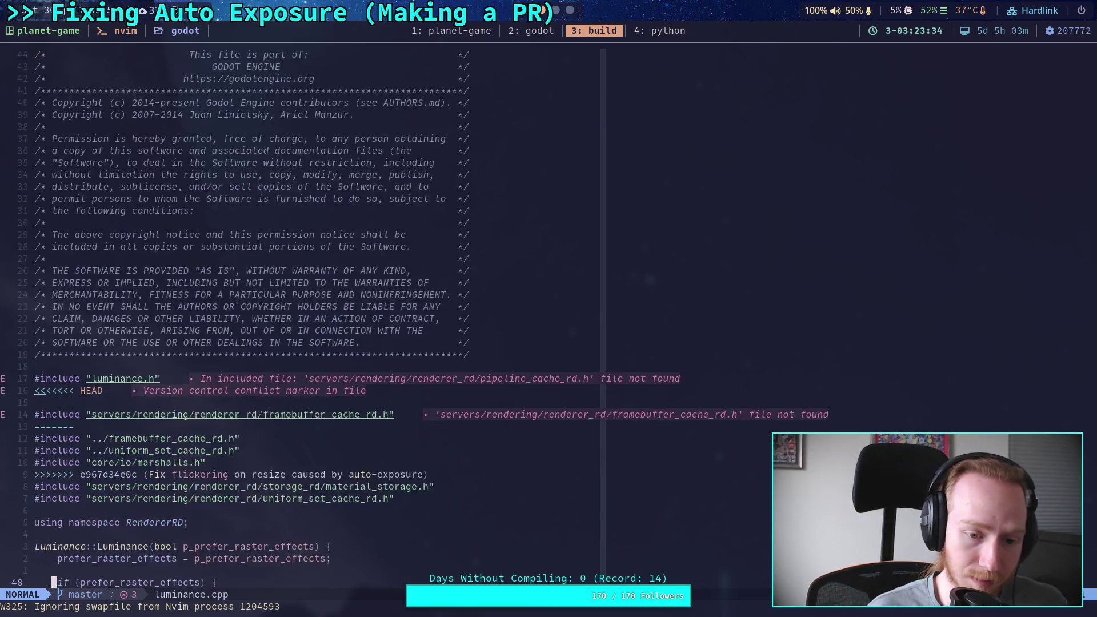
key(j)
key(j)
key(j)
key(k)
key(k)
key(k)
key(j)
key(j)
key(j)
key(k)
key(k)
key(k)
key(k)
key(j)
key(k)
key(k)
key(k)
key(j)
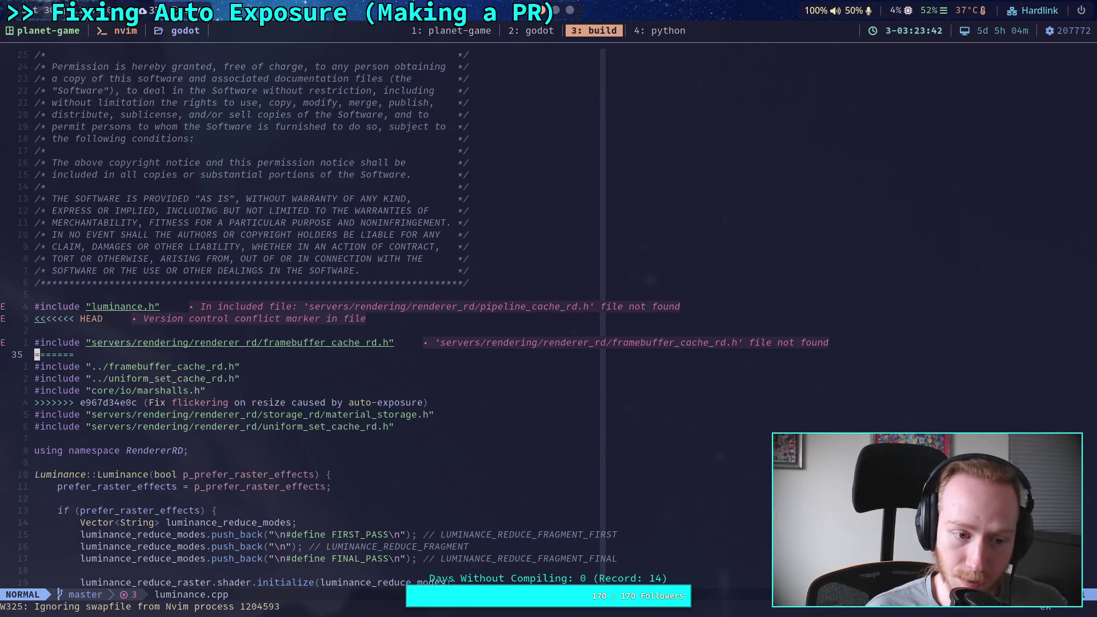
Delete the two redundant relative includes and the ======= and >>>>>>> markers.
key(j)
key(V)
key(j)
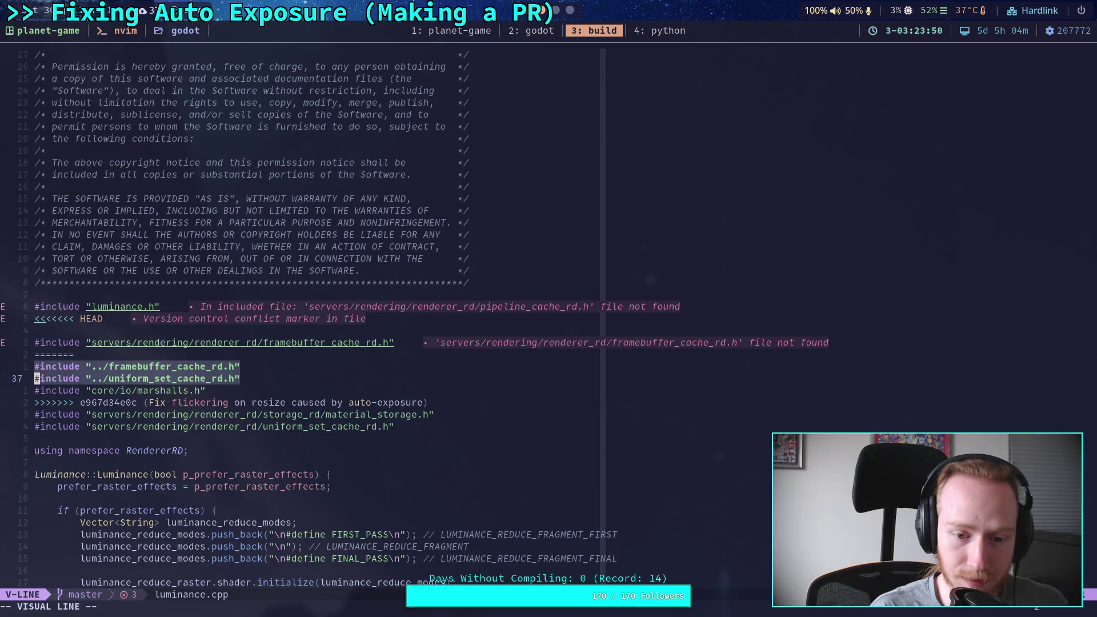
key(d)
key(j)
key(d)
key(d)
key(k)
key(k)
key(d)
key(d)
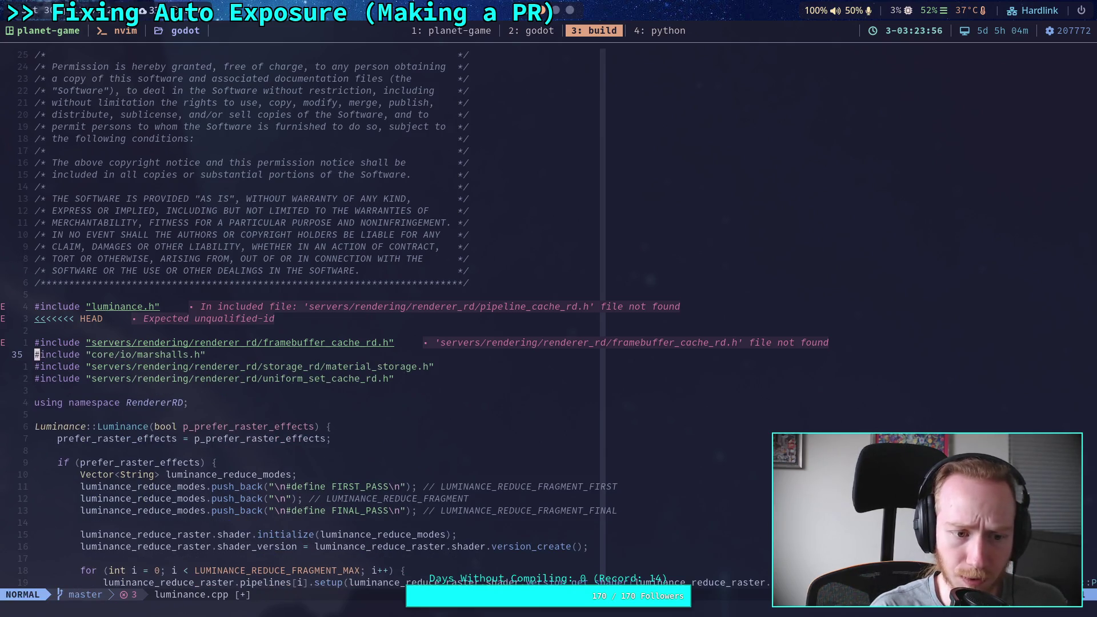
Move the marshalls.h include up, delete the HEAD marker, and enter :wq.
key(k)
key(d)
key(d)
key(p)
key(k)
key(k)
key(k)
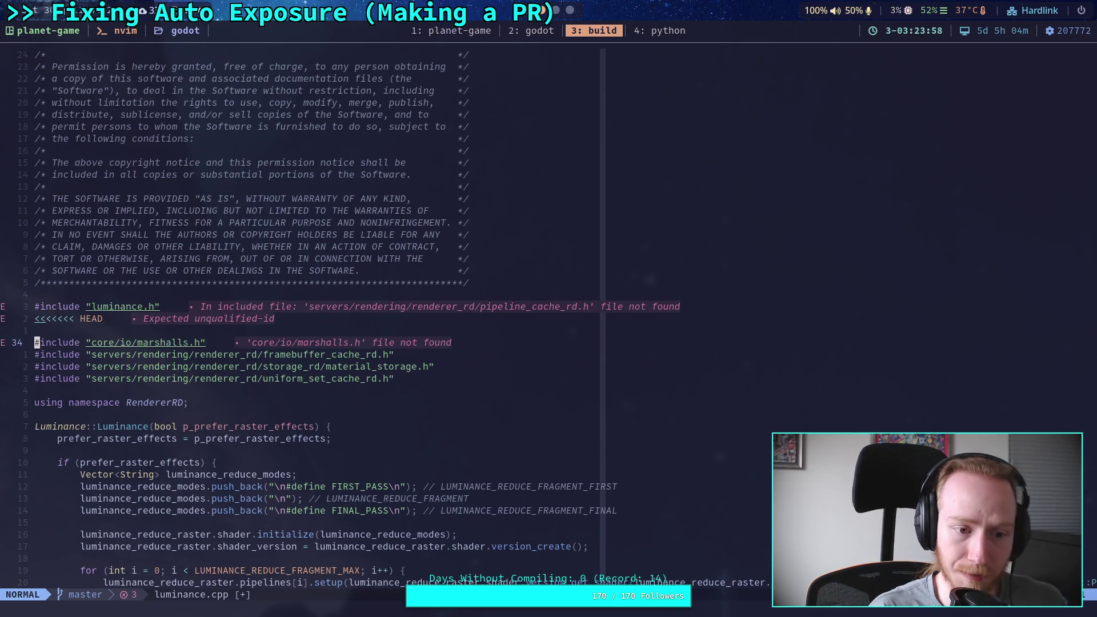
key(d)
key(d)
text(:w)
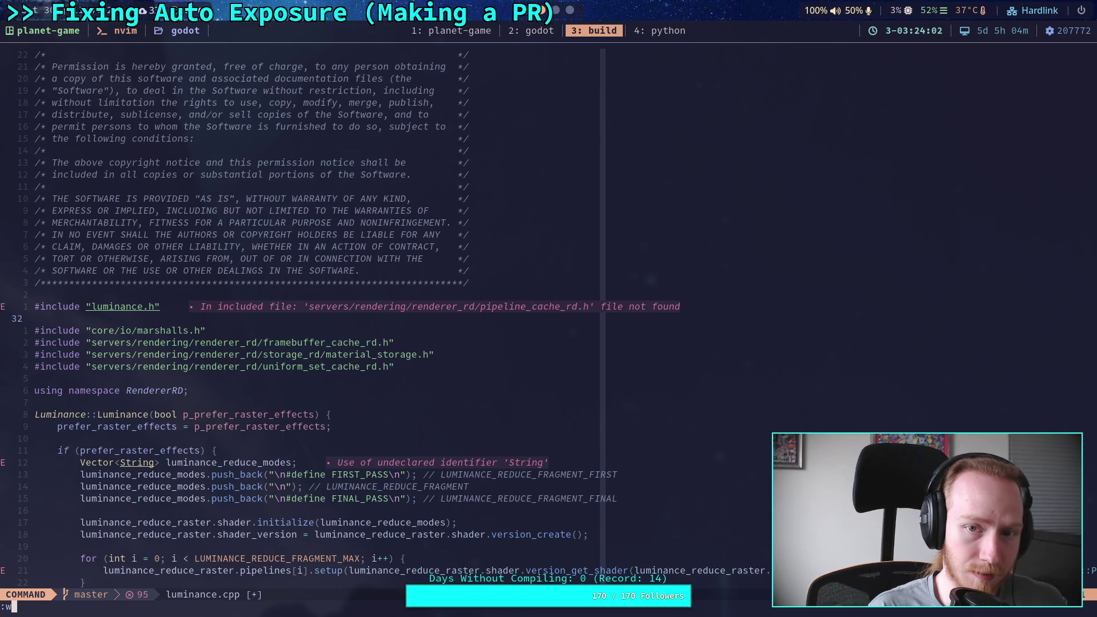
text(q)
Save and close luminance.cpp, then check git status.
key(Return)
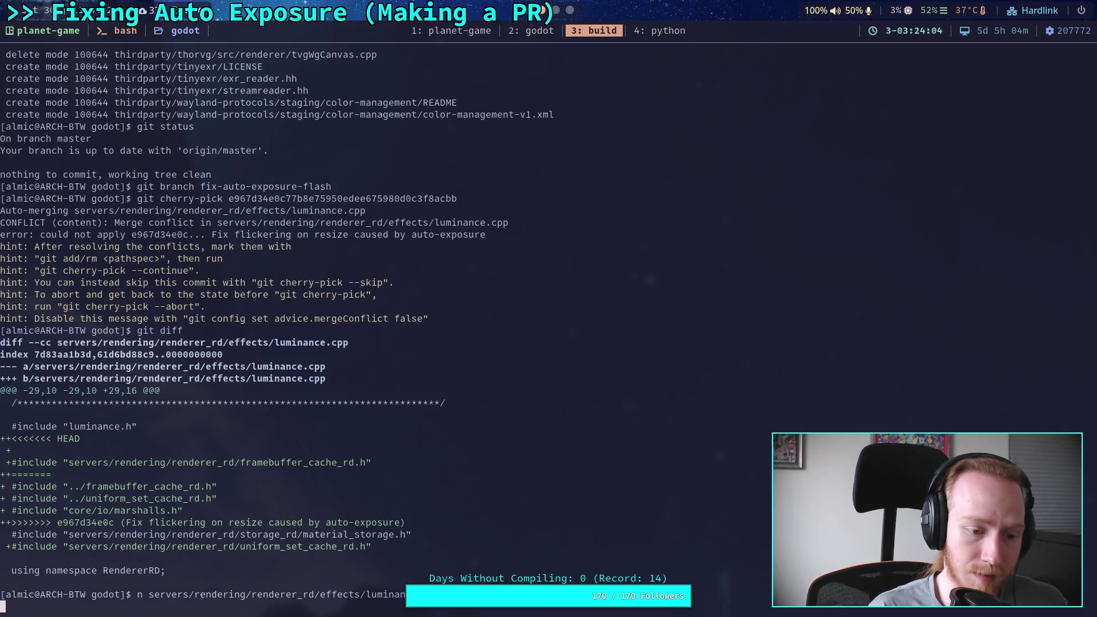
text(git status)
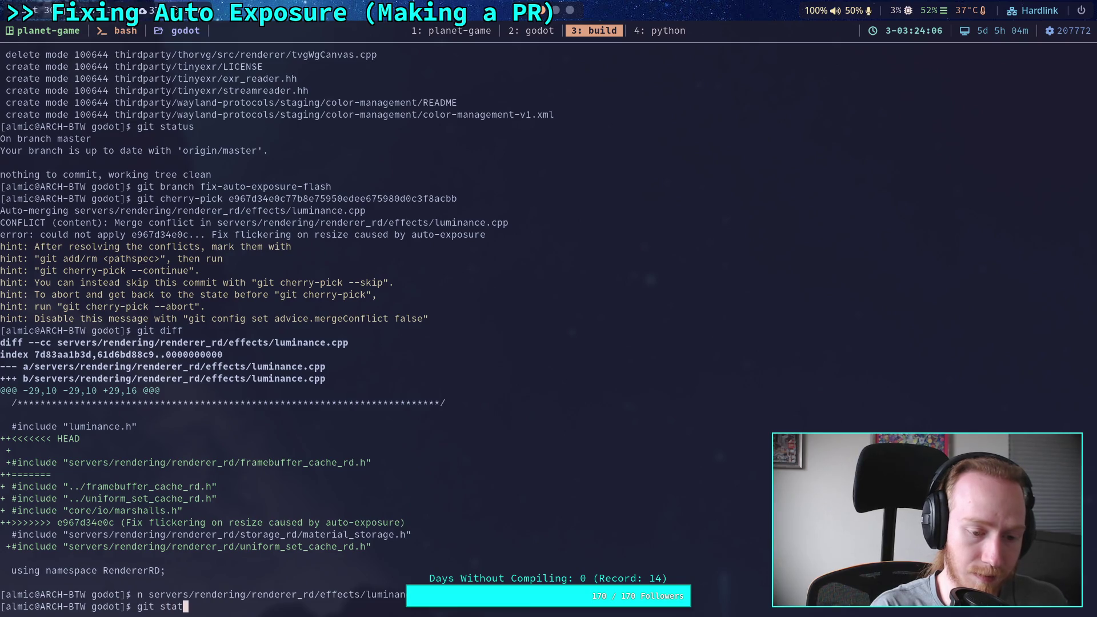
key(Return)
Stage servers/rendering/renderer_rd/effects/luminance.cpp with git add.
text(add ser)
key(Tab)
text(rer)
key(BackSpace)
text(n)
key(Tab)
text(r)
key(Tab)
text(r)
key(BackSpace)
text(er_r)
key(Tab)
text(e)
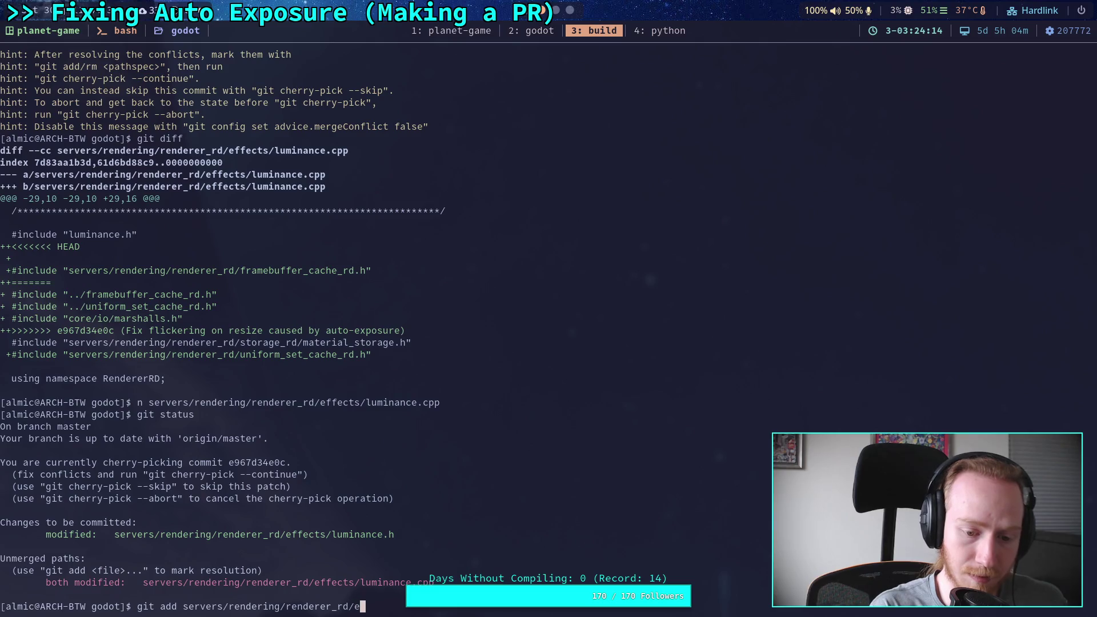
key(Tab)
text(l)
key(Tab)
text(c)
key(Tab)
key(Return)
Confirm all conflicts are fixed with git status and run git cherry-pick --continue.
text(git )
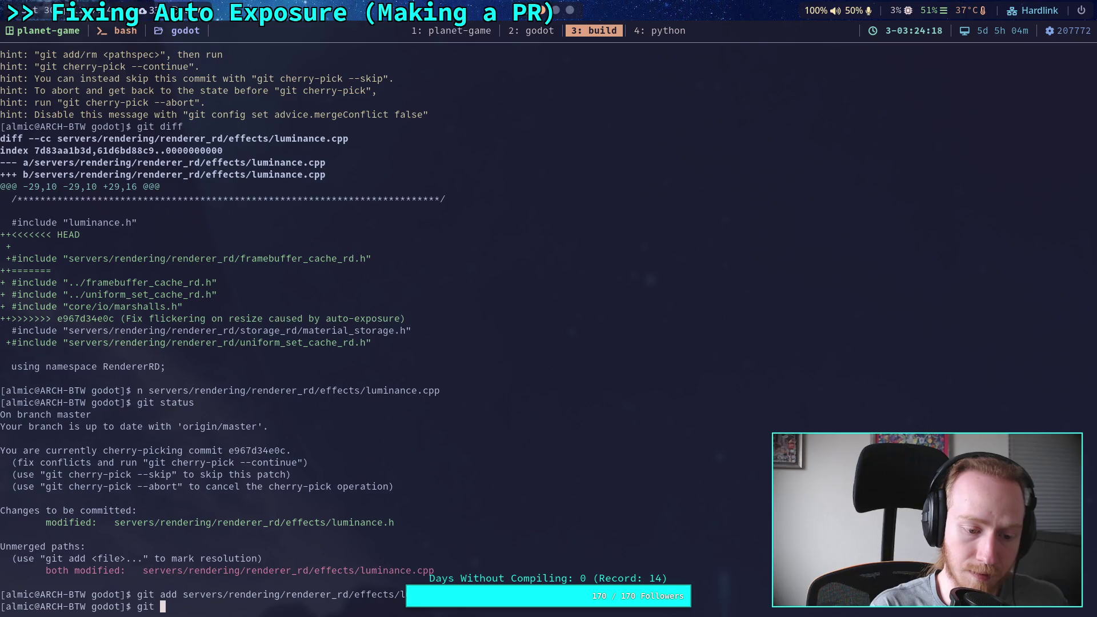
text(statut)
key(BackSpace)
text(s)
key(Return)
text(git )
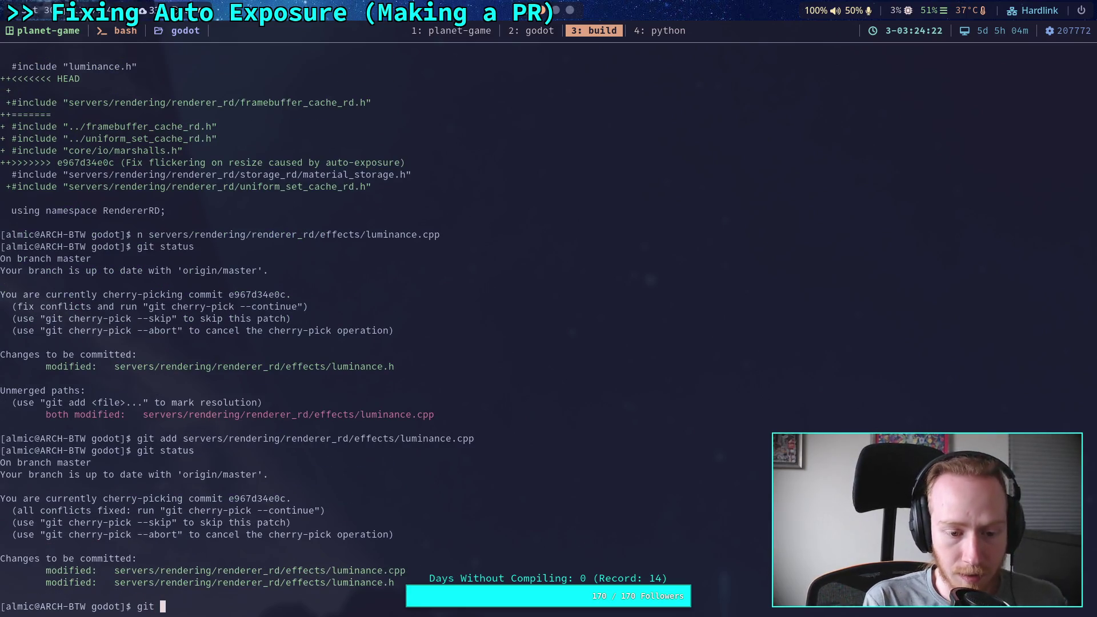
text(cherry-pick --contin)
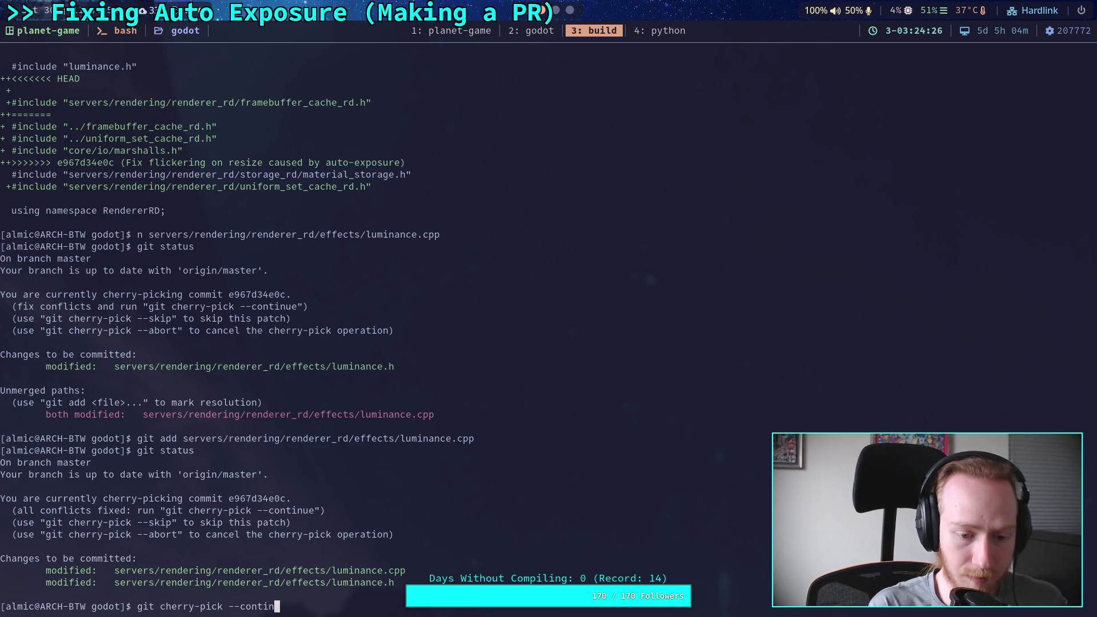
text(ue)
key(Return)
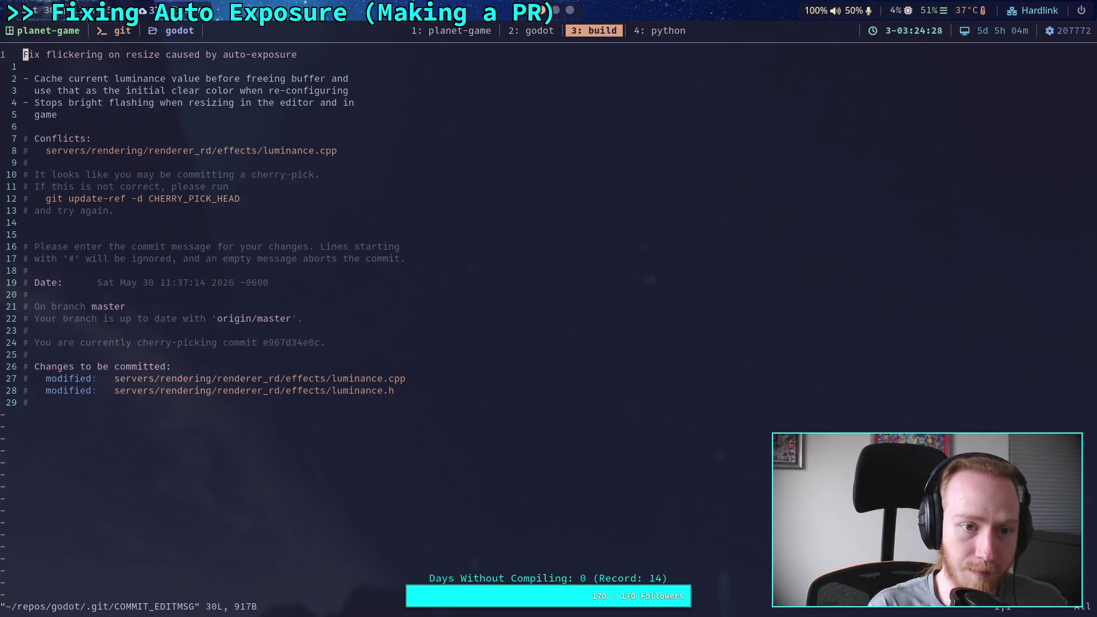
Save the commit message with :wq to complete the cherry-pick commit.
text(:wq)
key(Return)
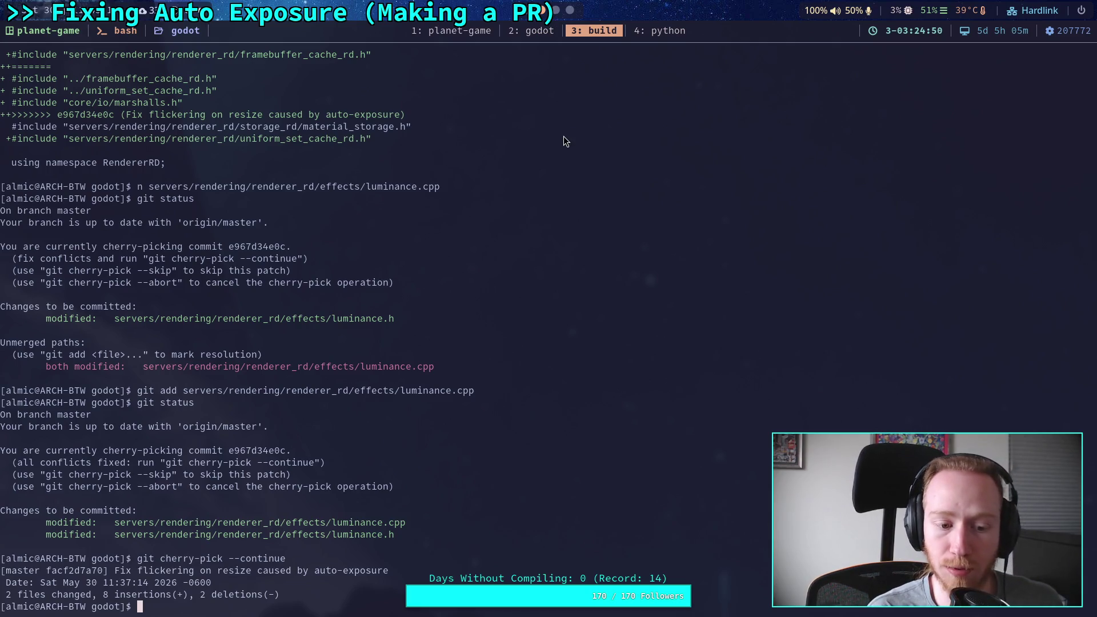
Run git reset --hard HEAD~1 on master and confirm it matches origin/master.
text(git status)
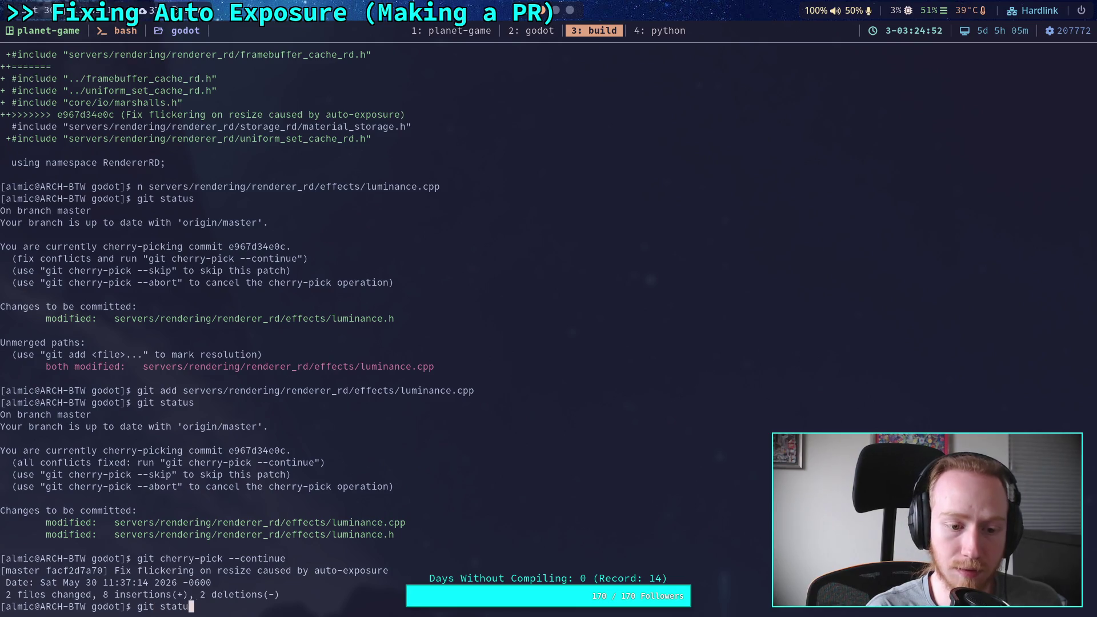
key(Return)
text(git)
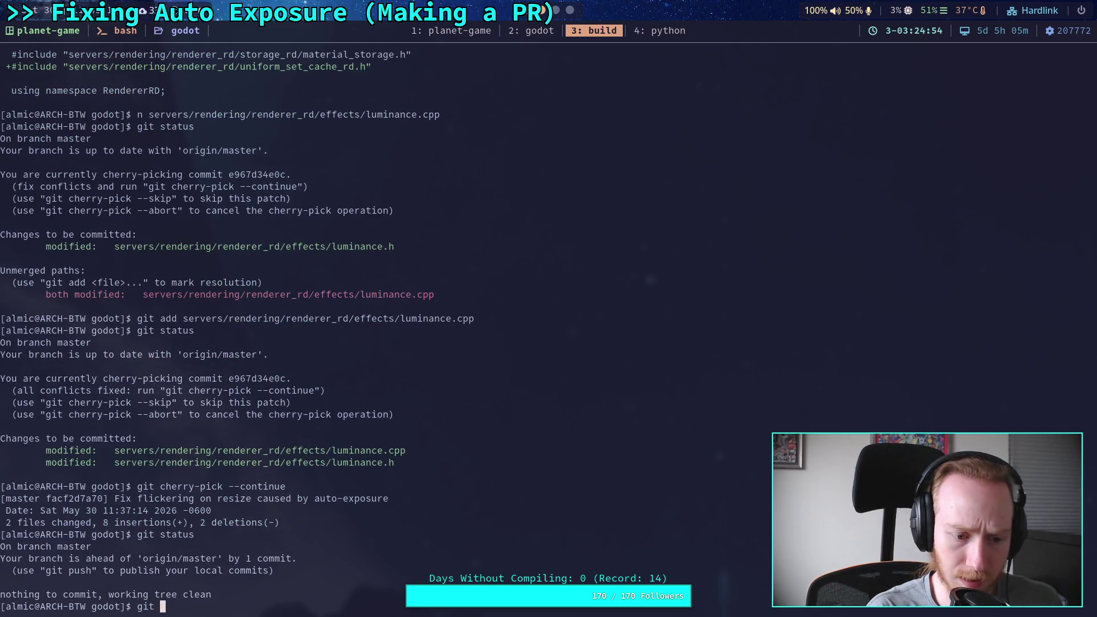
key(BackSpace)
key(BackSpace)
key(BackSpace)
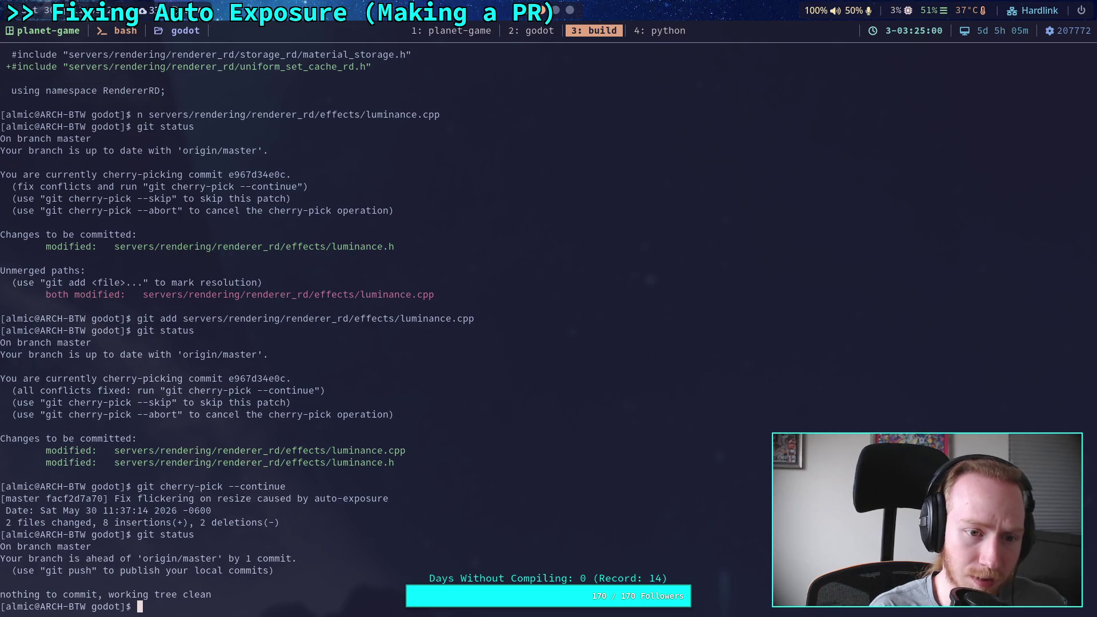
text(git)
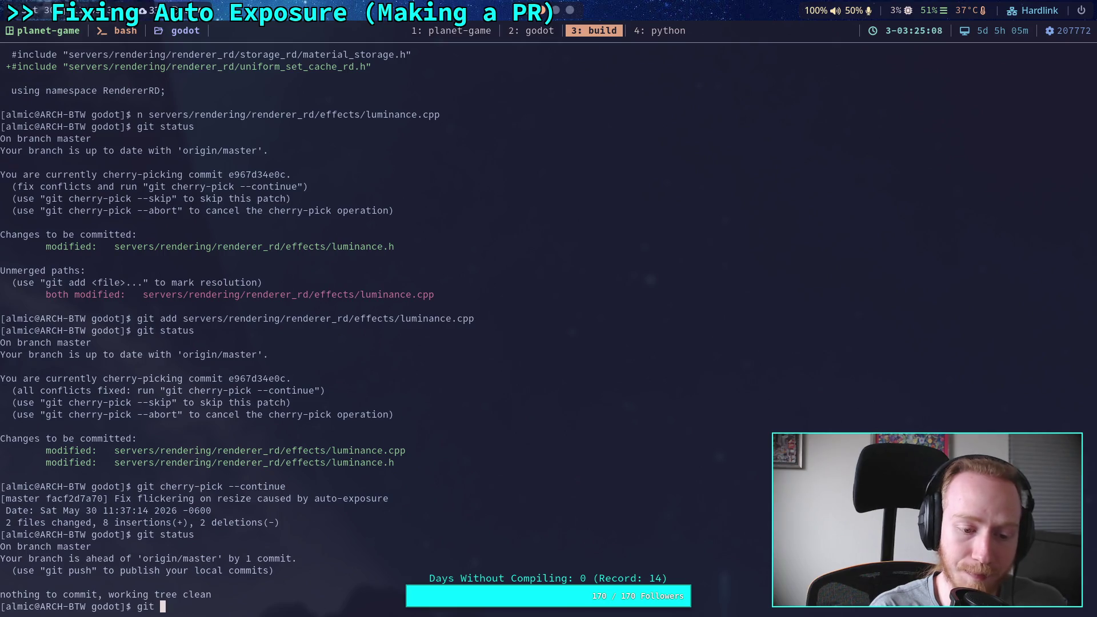
text(reset --)
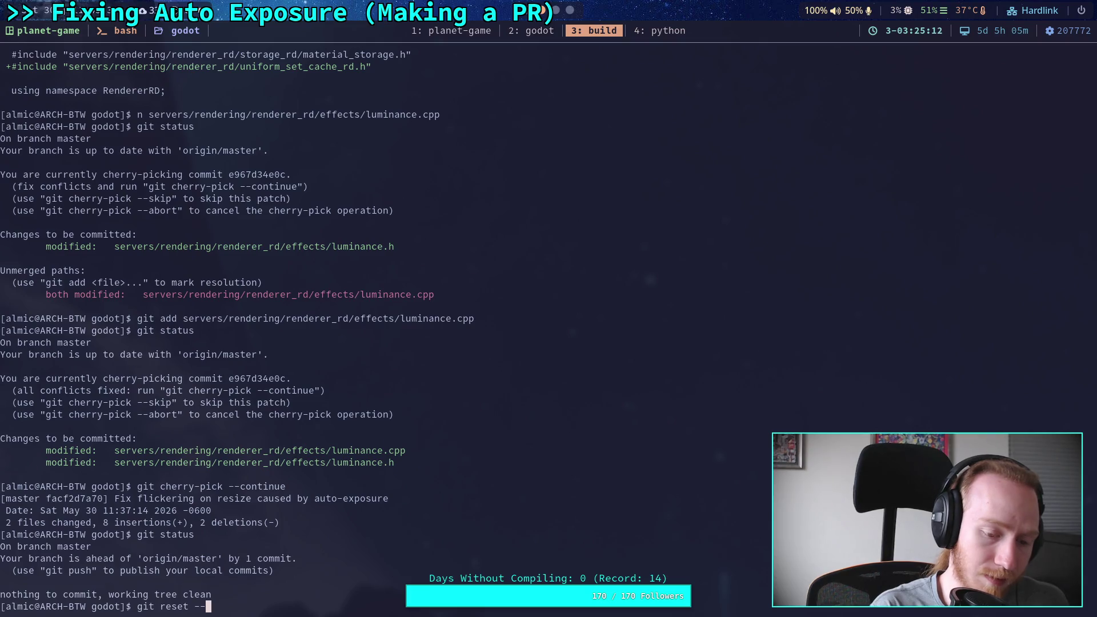
key(BackSpace)
key(BackSpace)
text(--hard HEAD~1)
key(Return)
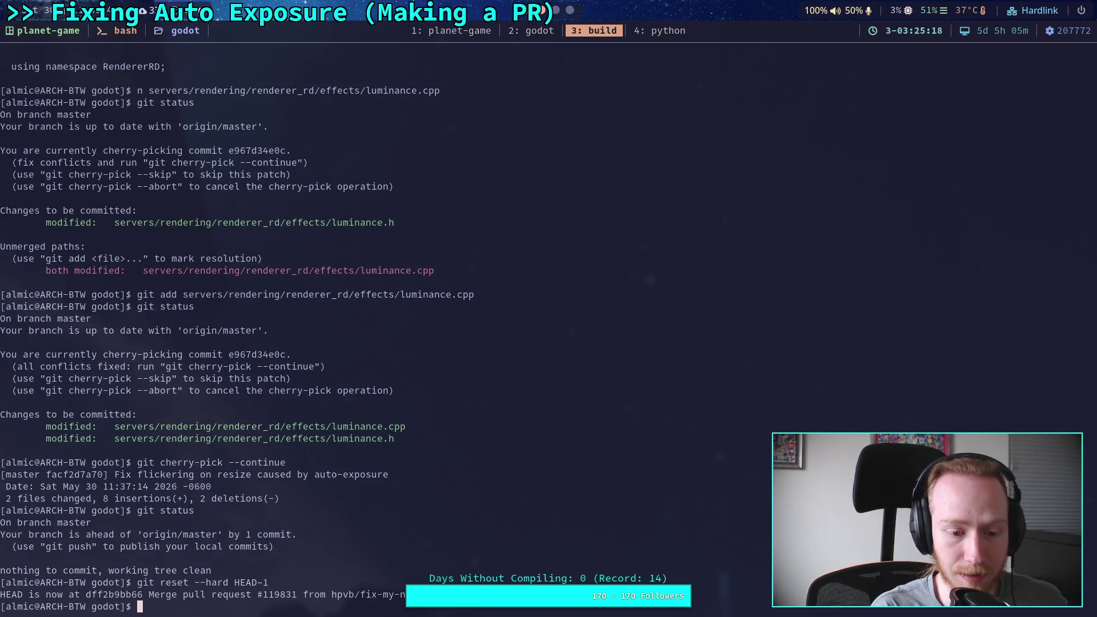
text(git status)
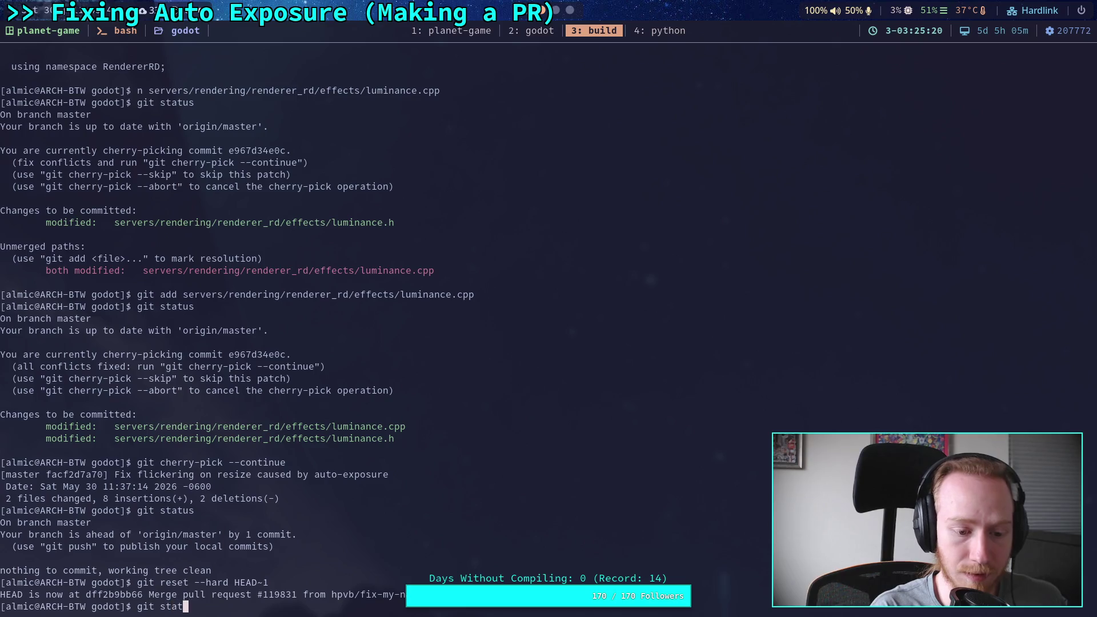
key(Return)
Switch to the fix-auto-exposure-flash branch and list the local branches.
text(git switch )
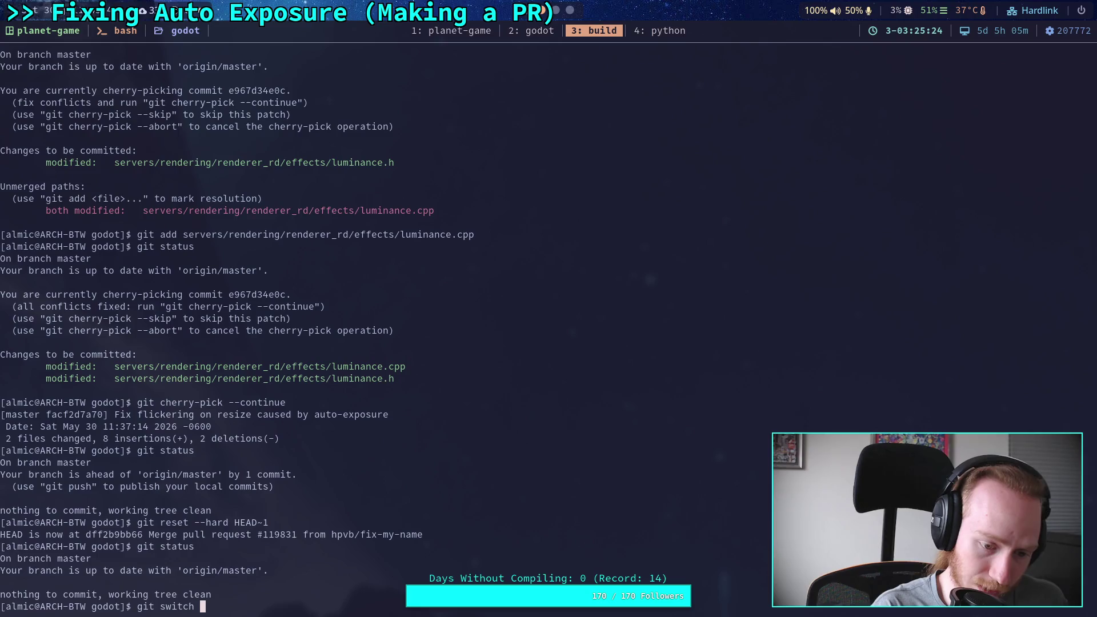
text(fix-aut)
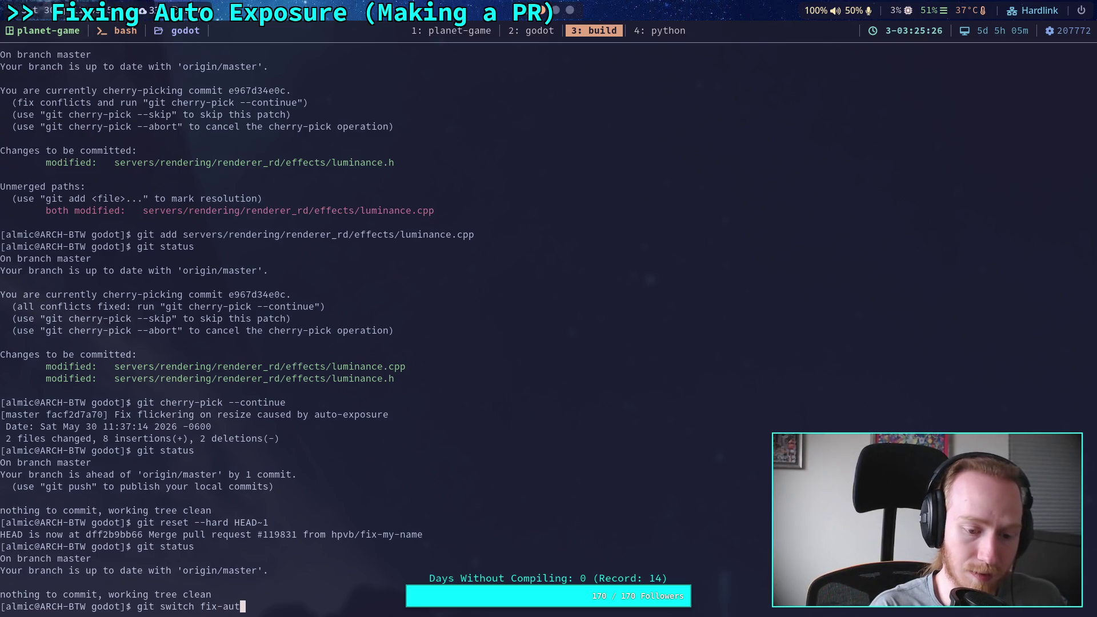
text(o-expou)
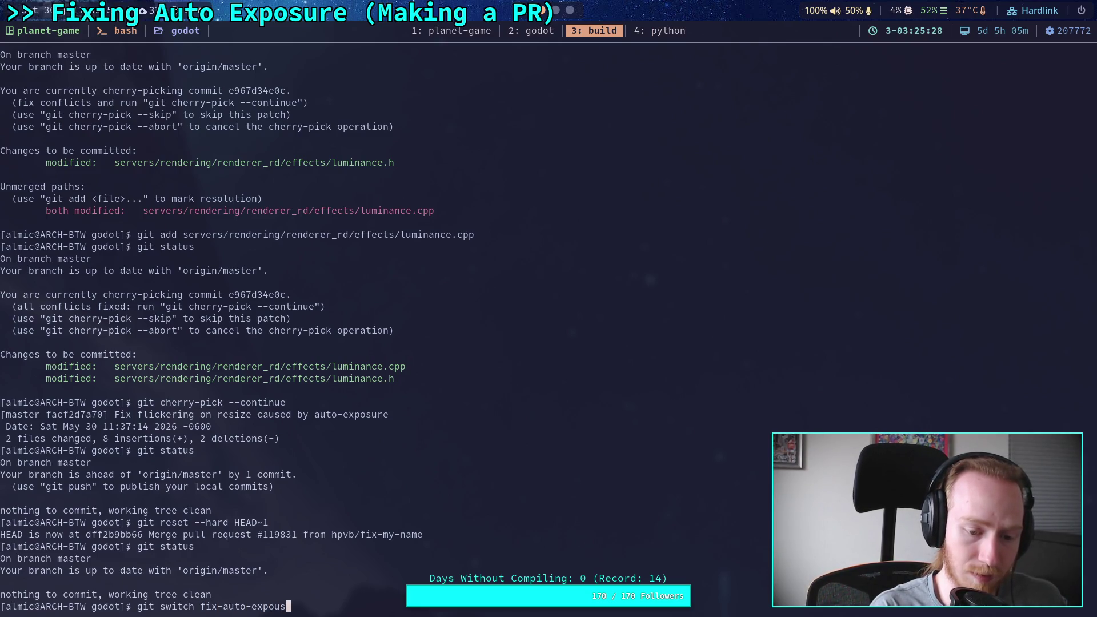
key(BackSpace)
text(sure-flash)
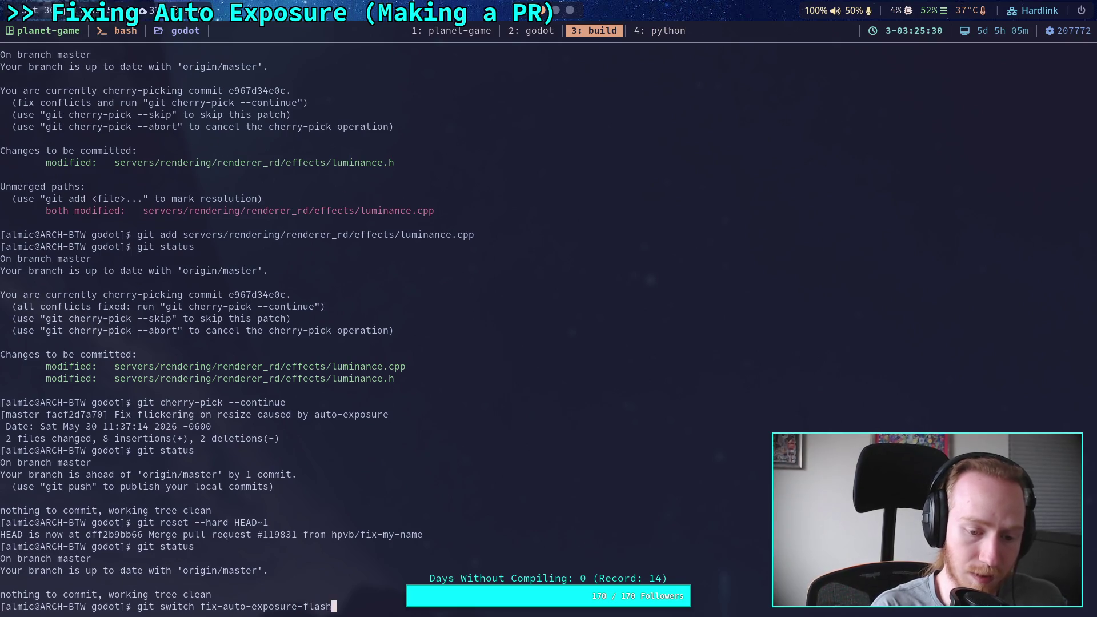
key(Return)
text(git )
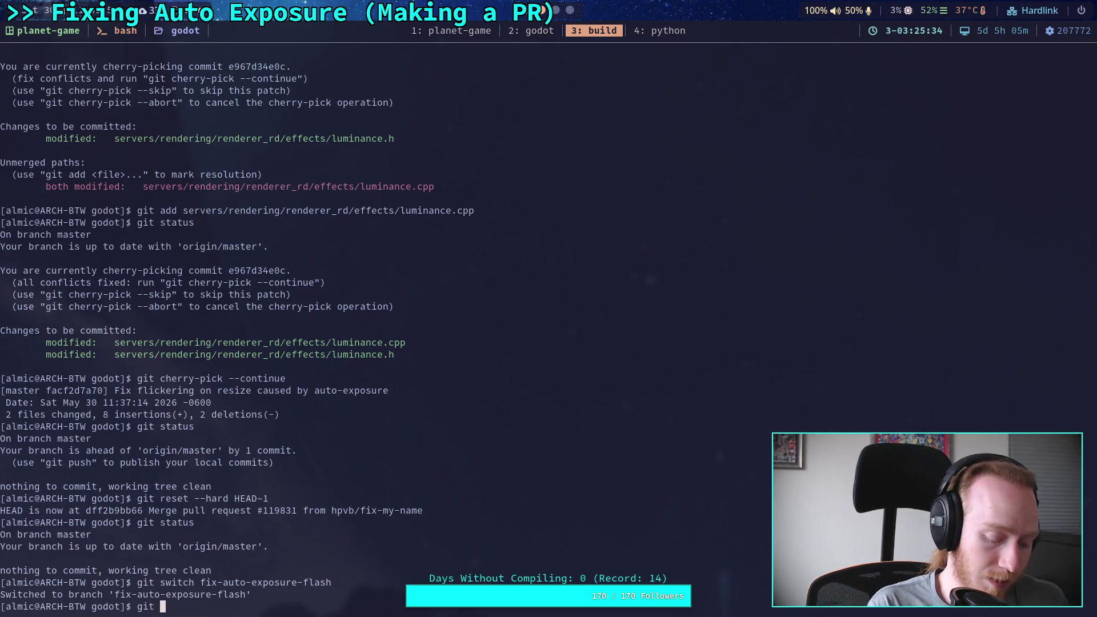
text(branch -)
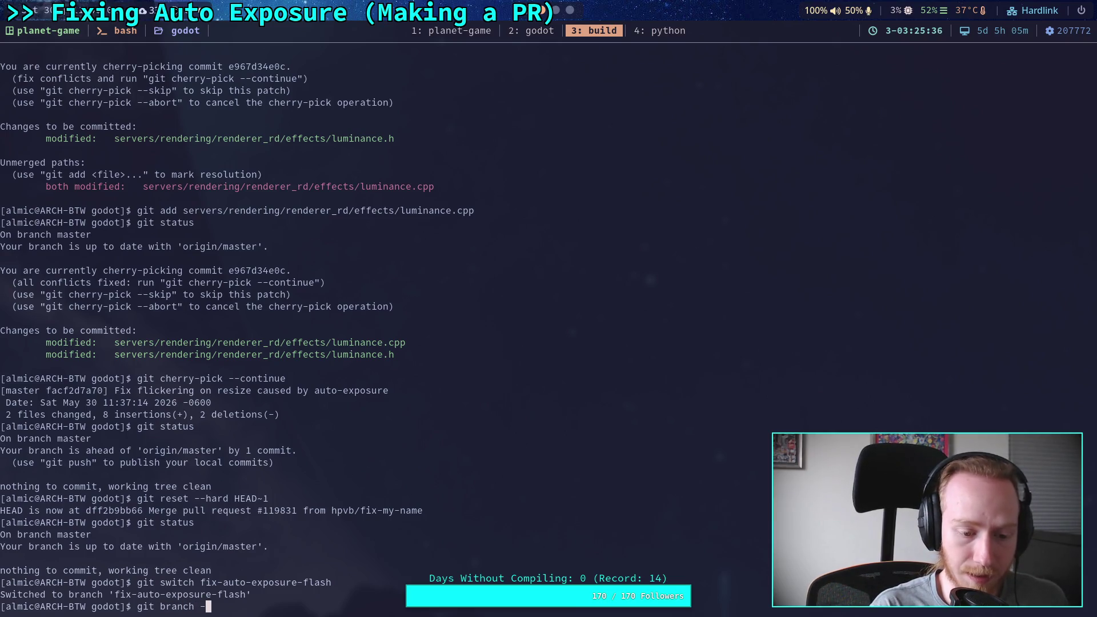
text(-list)
key(Return)
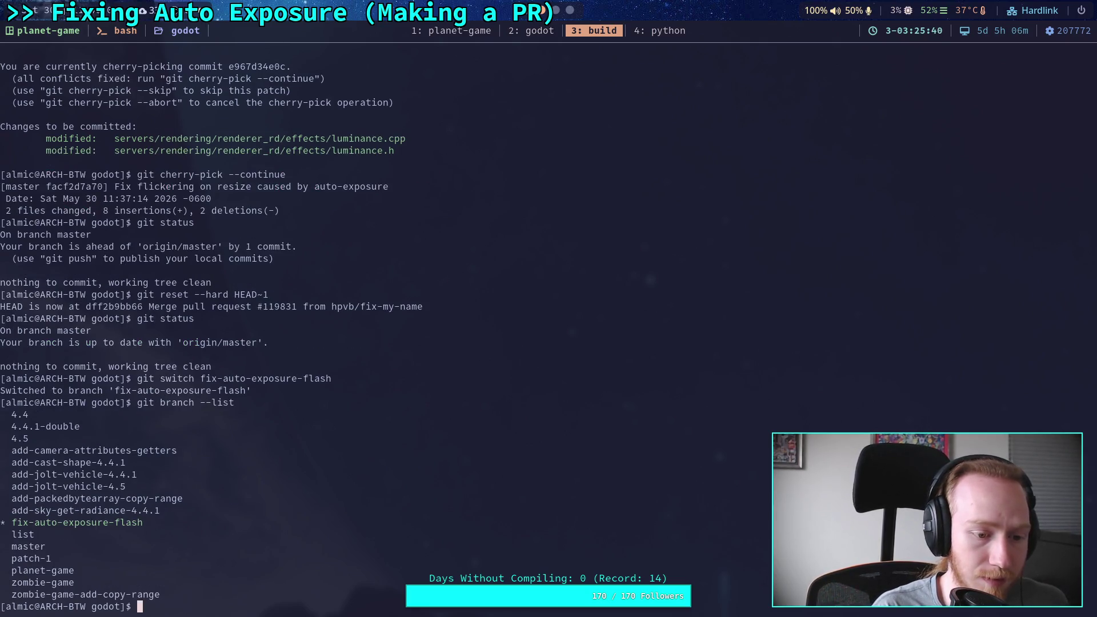
Cherry-pick the pasted auto-exposure fix hash onto this branch, hitting a luminance.cpp conflict.
text(git cherry-py)
key(BackSpace)
text(ick)
text(e967d34e0c77b8e75950edee675980d0c3f8acbb)
key(Return)
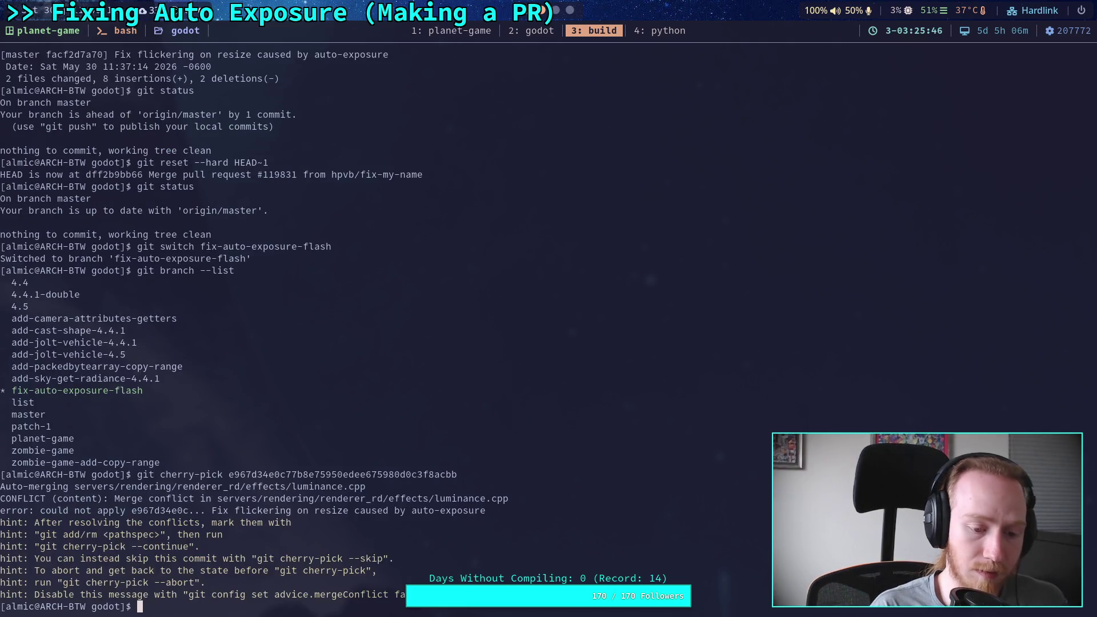
text(git status)
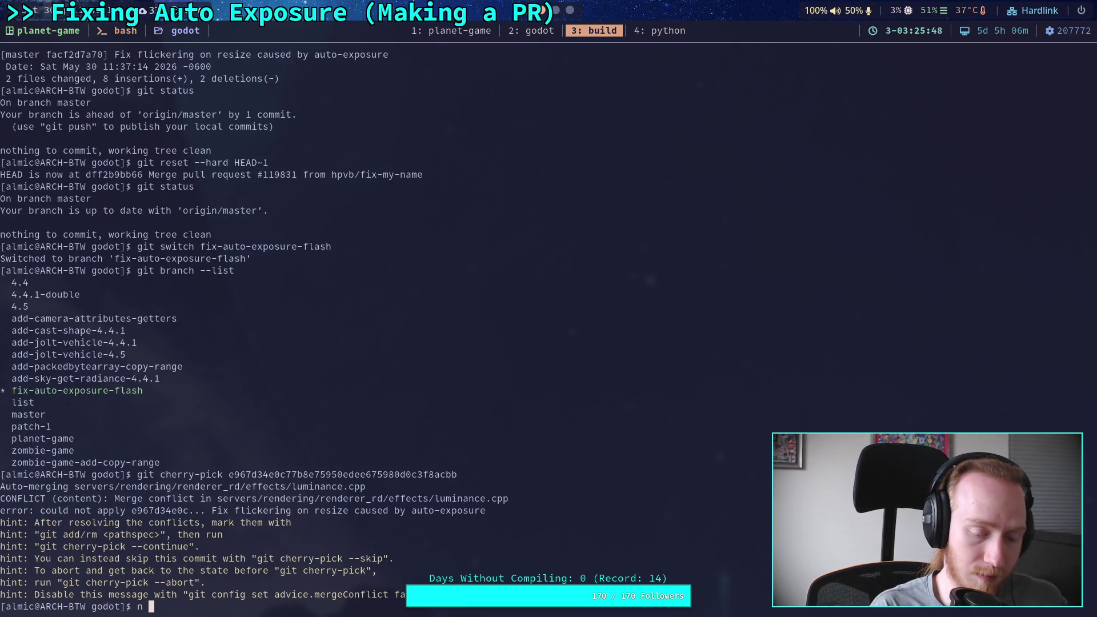
key(ctrl+u)
Open luminance.cpp in nvim and delete the two duplicate relative include lines.
text(n servers/rendering/renderer_rd/effects/luminance.cpp)
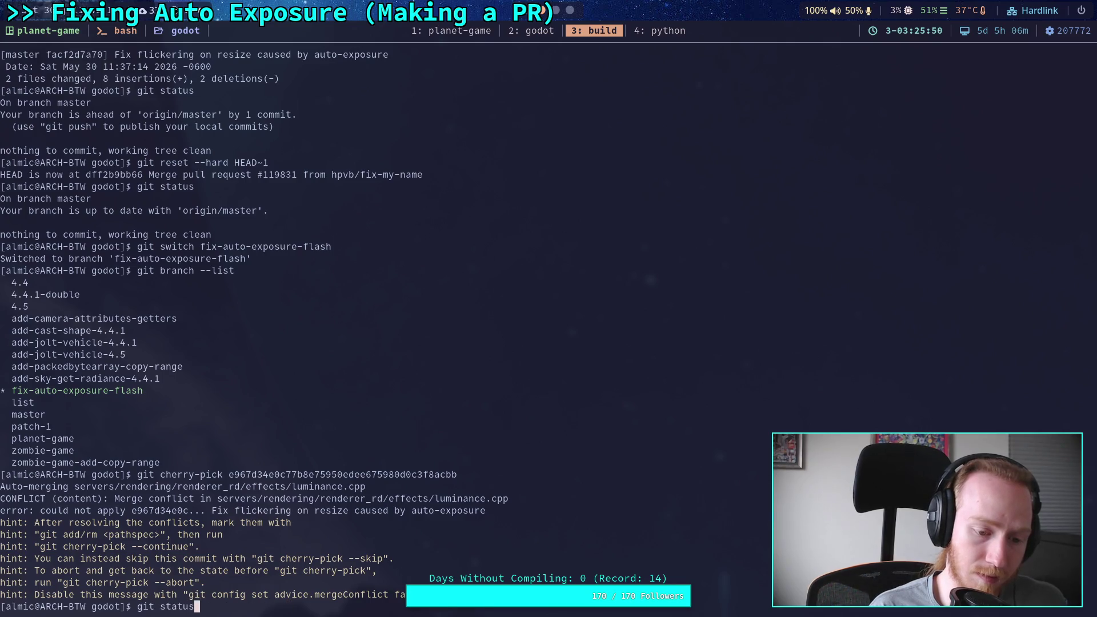
key(Return)
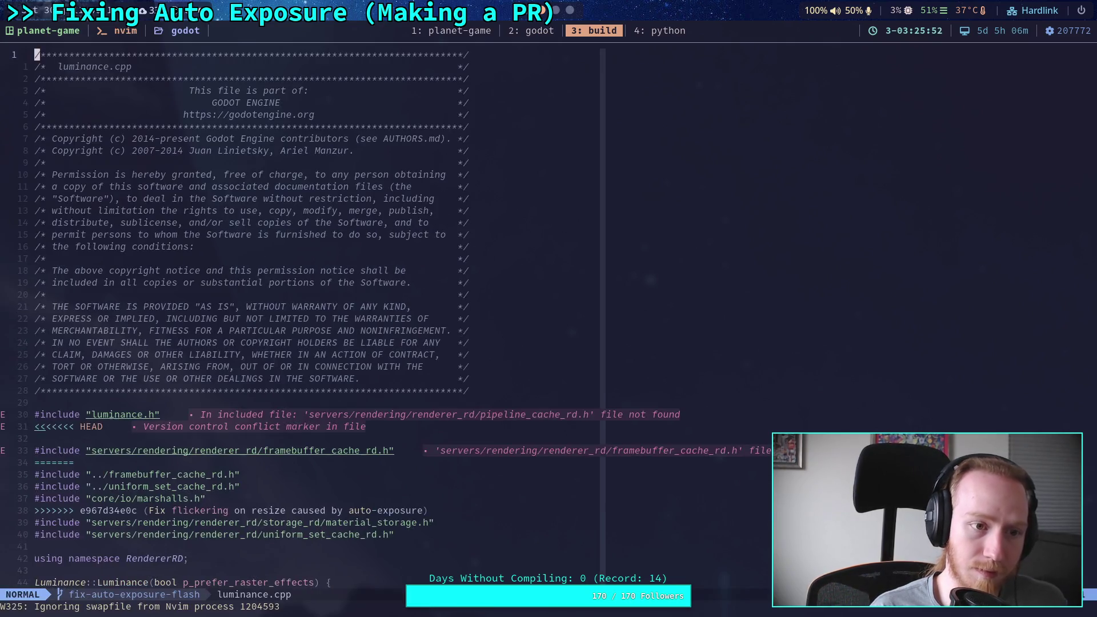
key(j)
key(j)
key(j)
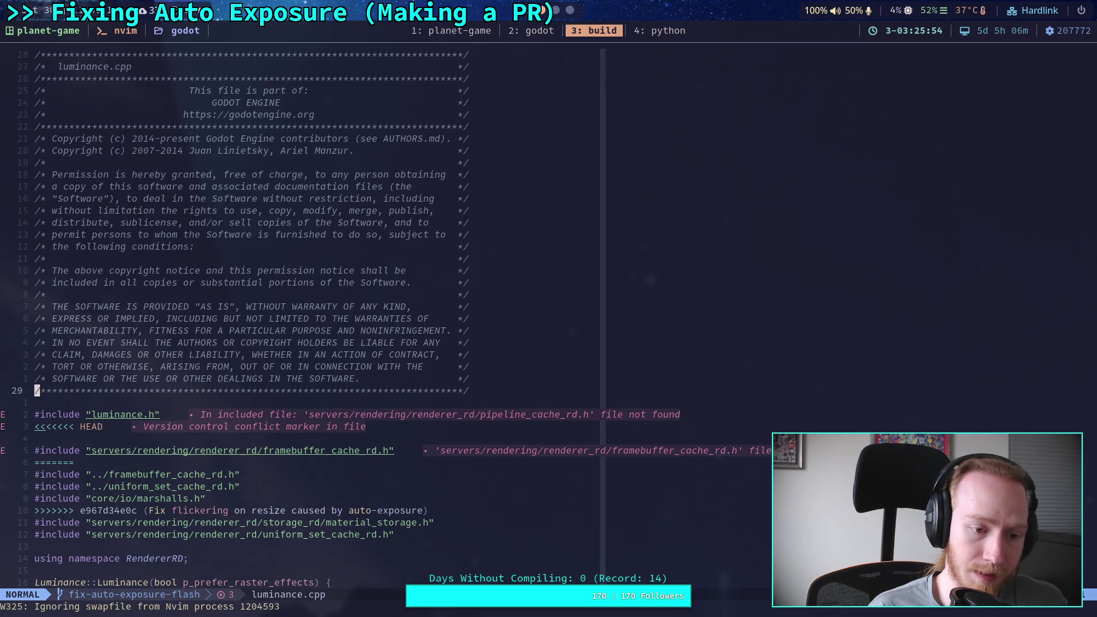
key(j)
key(j)
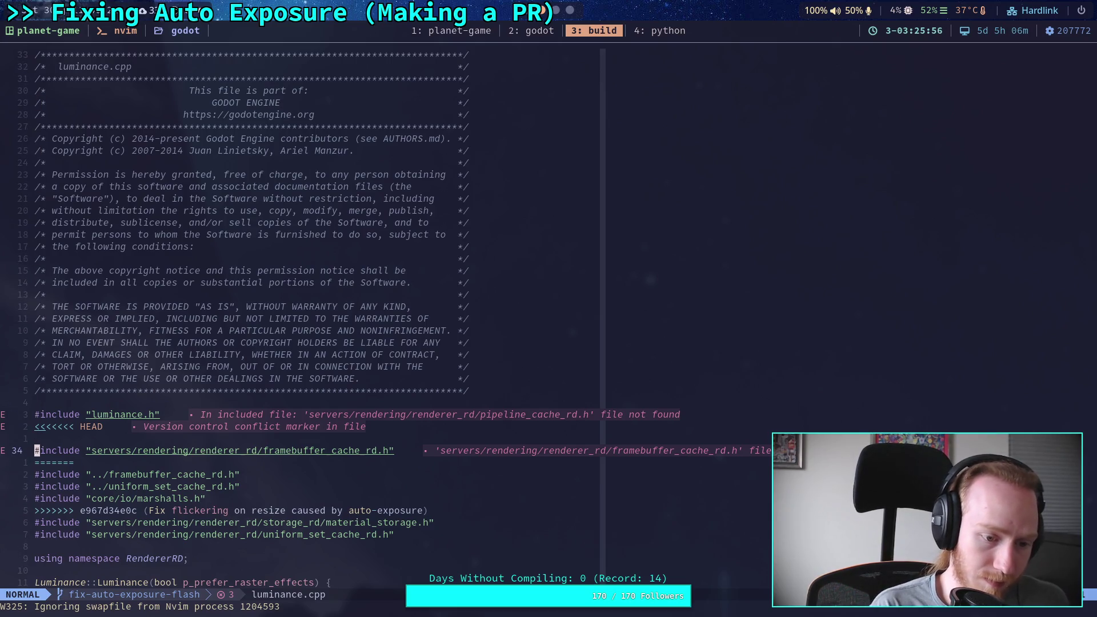
key(j)
key(j)
key(V)
key(j)
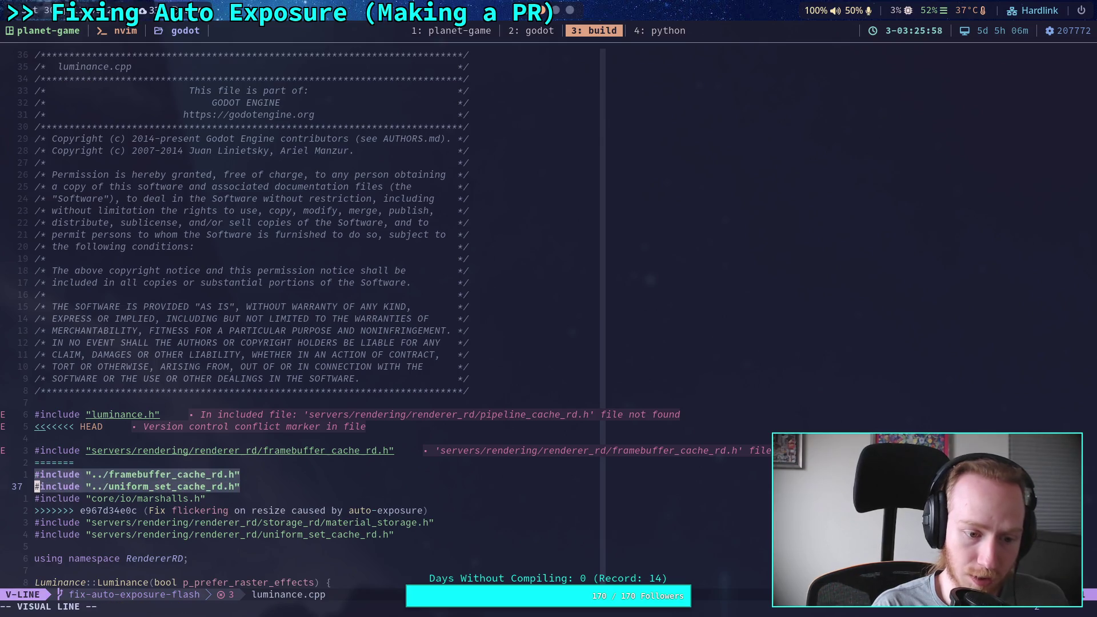
key(d)
key(d)
Move the marshalls.h include up, delete the remaining conflict markers, and save.
key(d)
key(k)
key(k)
key(k)
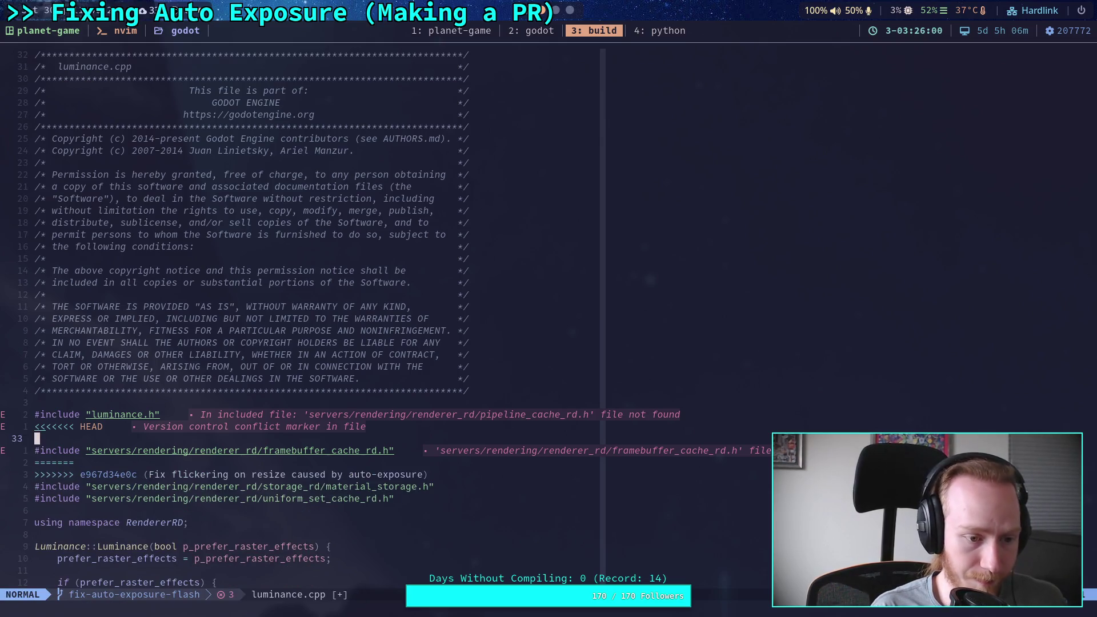
key(p)
key(k)
key(k)
key(d)
key(d)
key(j)
key(j)
key(j)
key(V)
key(j)
text(ore/io/marshalls.h)
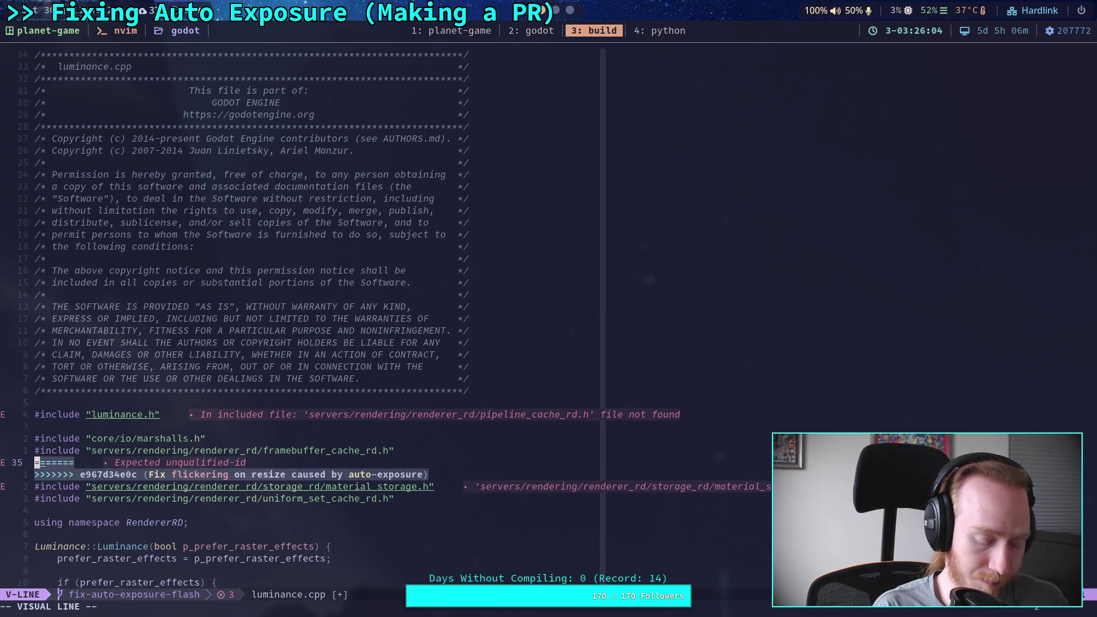
text(d:w)
key(Return)
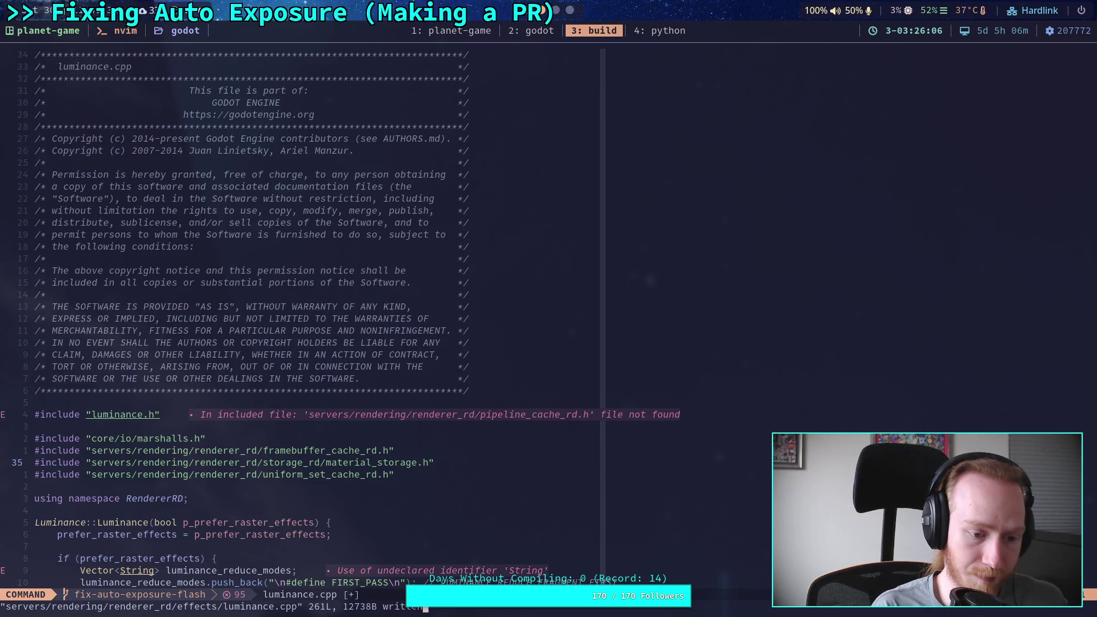
Quit Neovim and check git status in the terminal.
text(:q)
key(Return)
text(git status)
key(Return)
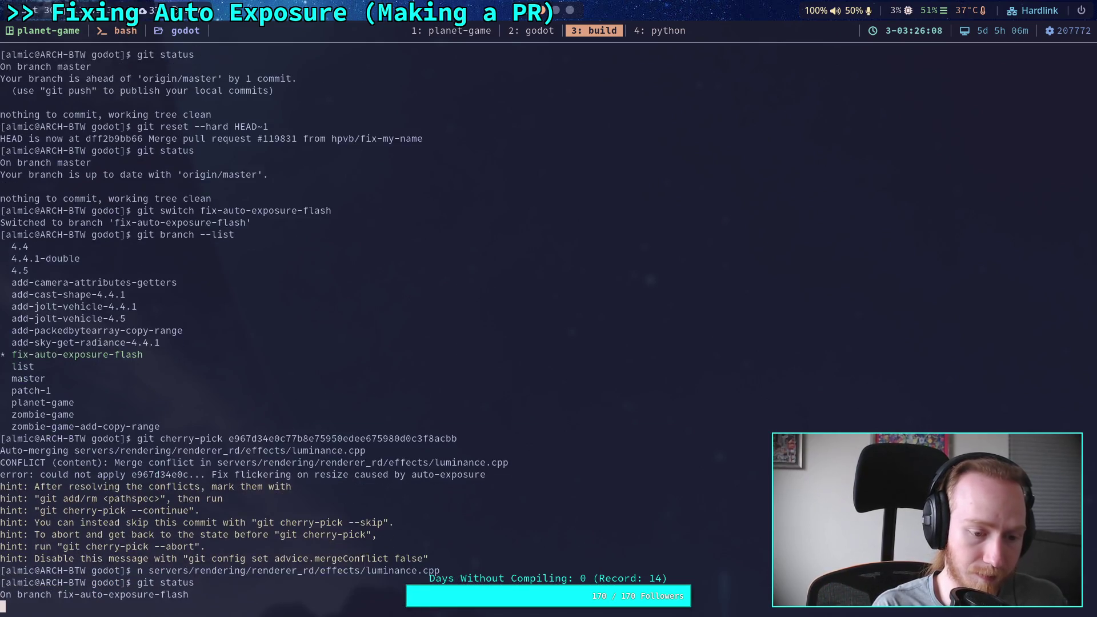
Mark servers/rendering/renderer_rd/effects/luminance.cpp as resolved with git add.
text(git add servers/)
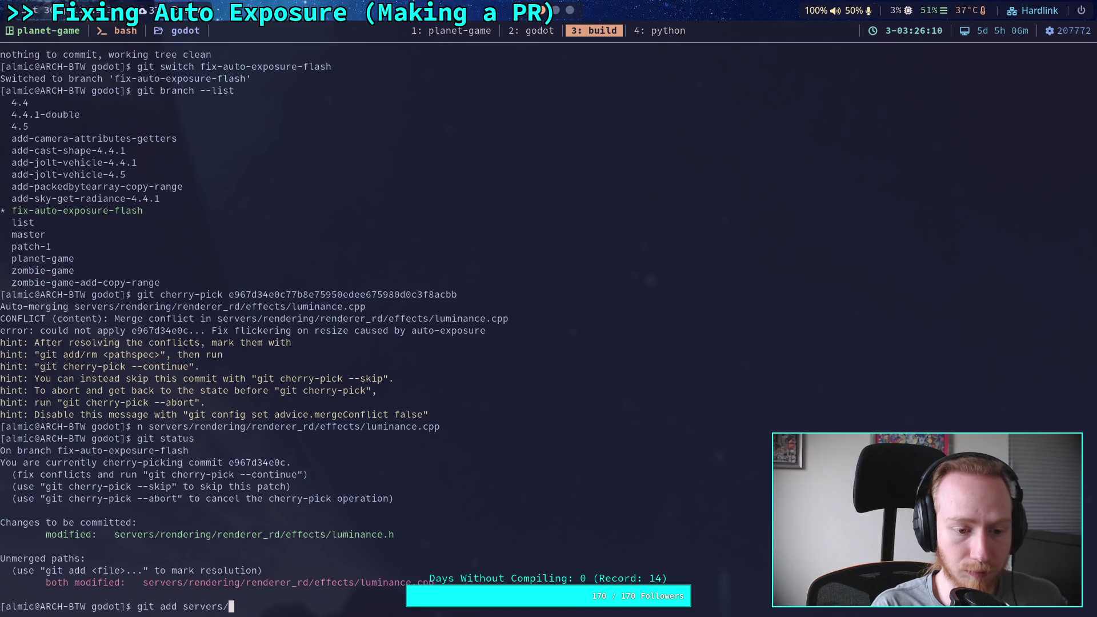
text(ren)
key(Tab)
text(renderr)
key(BackSpace)
text(er_r)
key(Tab)
text(ef)
key(Tab)
text(lu)
key(Tab)
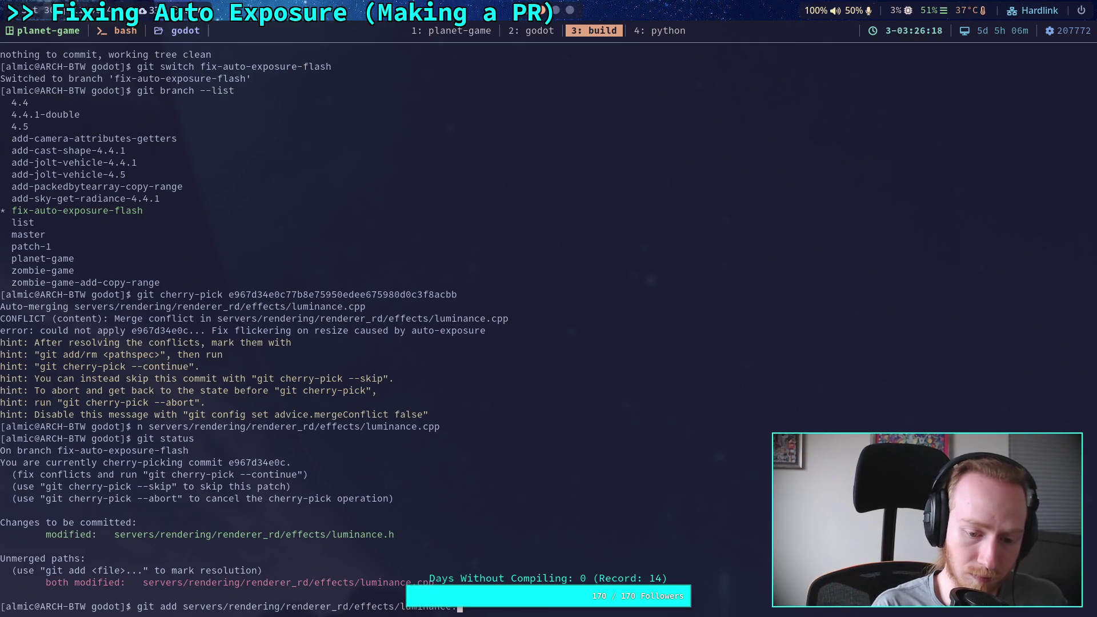
text(c)
key(Tab)
key(Return)
Review the staged luminance.cpp and luminance.h changes with git diff --staged, then recheck git status.
text(git)
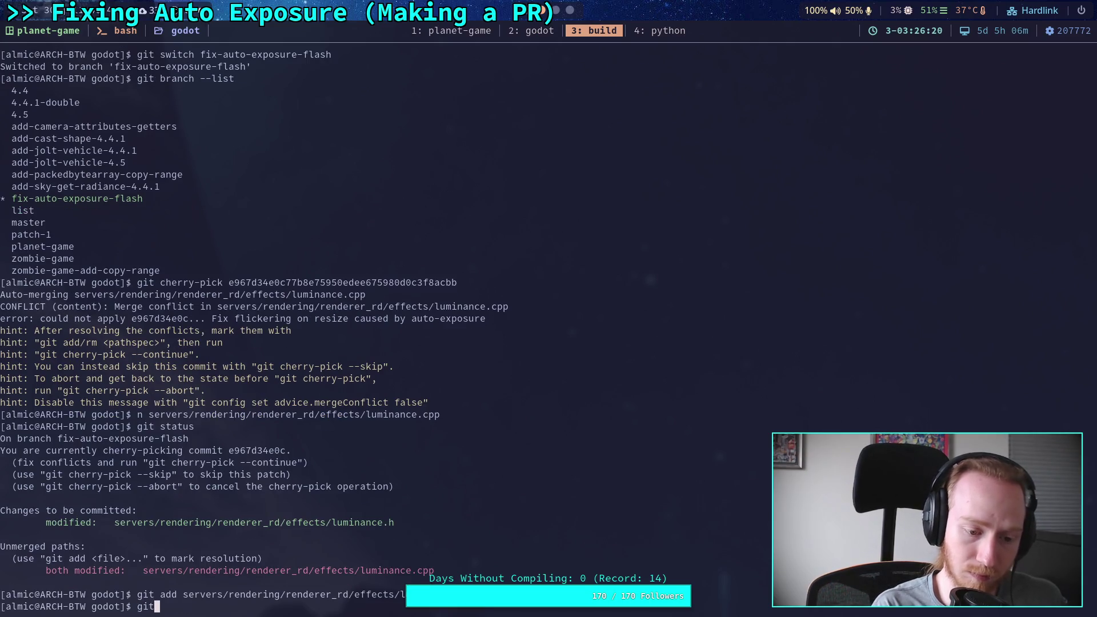
text( status)
key(BackSpace)
key(BackSpace)
key(BackSpace)
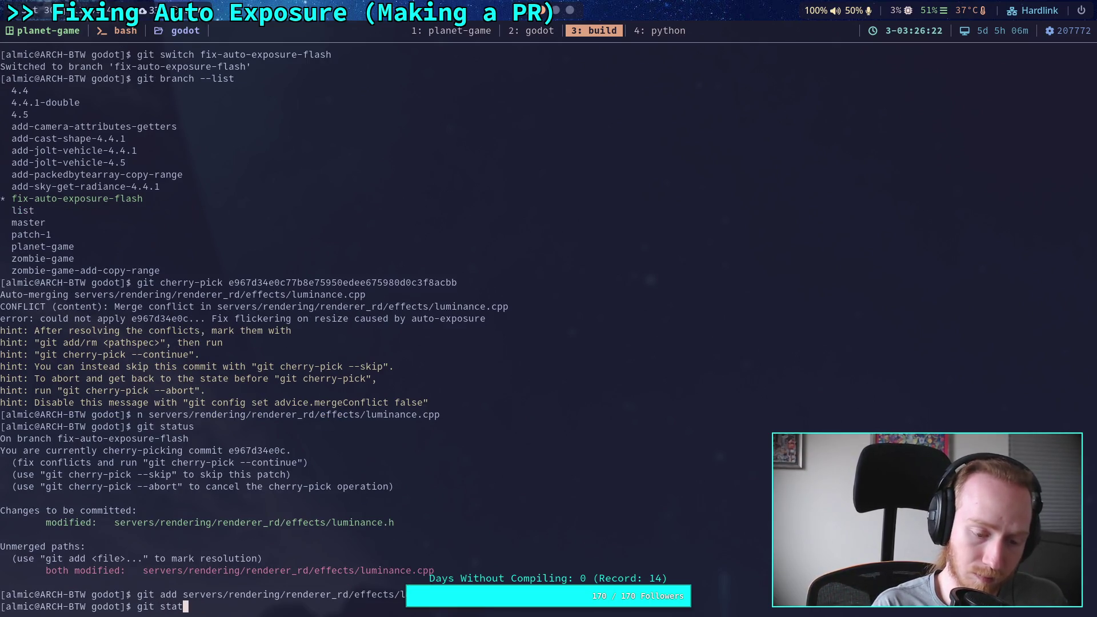
key(BackSpace)
text(dif)
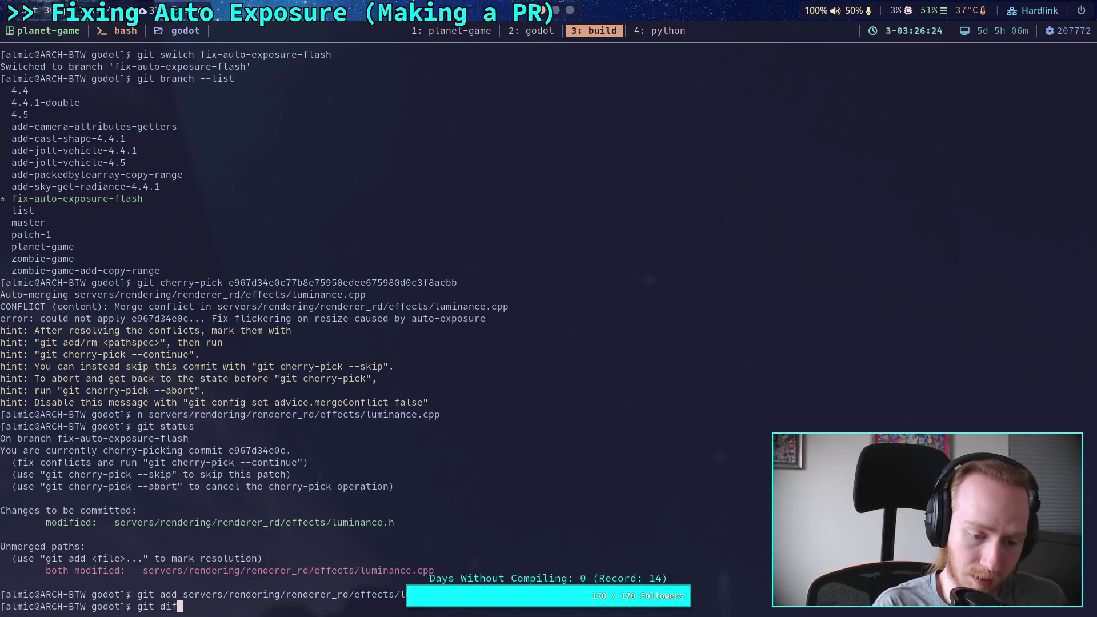
text(f --ssta)
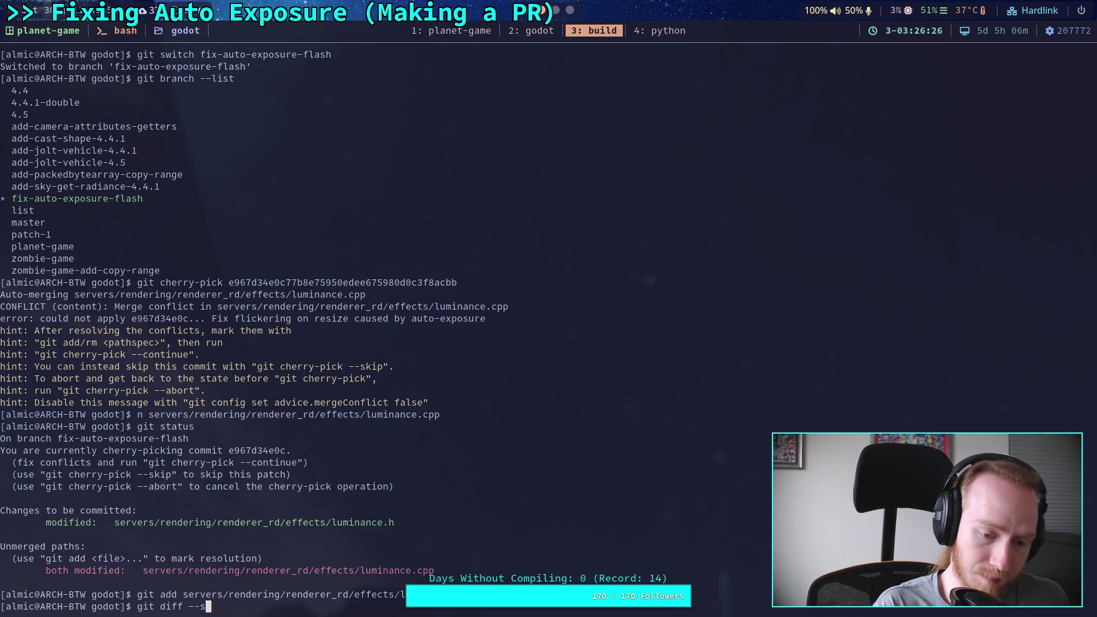
key(BackSpace)
key(BackSpace)
key(BackSpace)
text(taged)
key(Return)
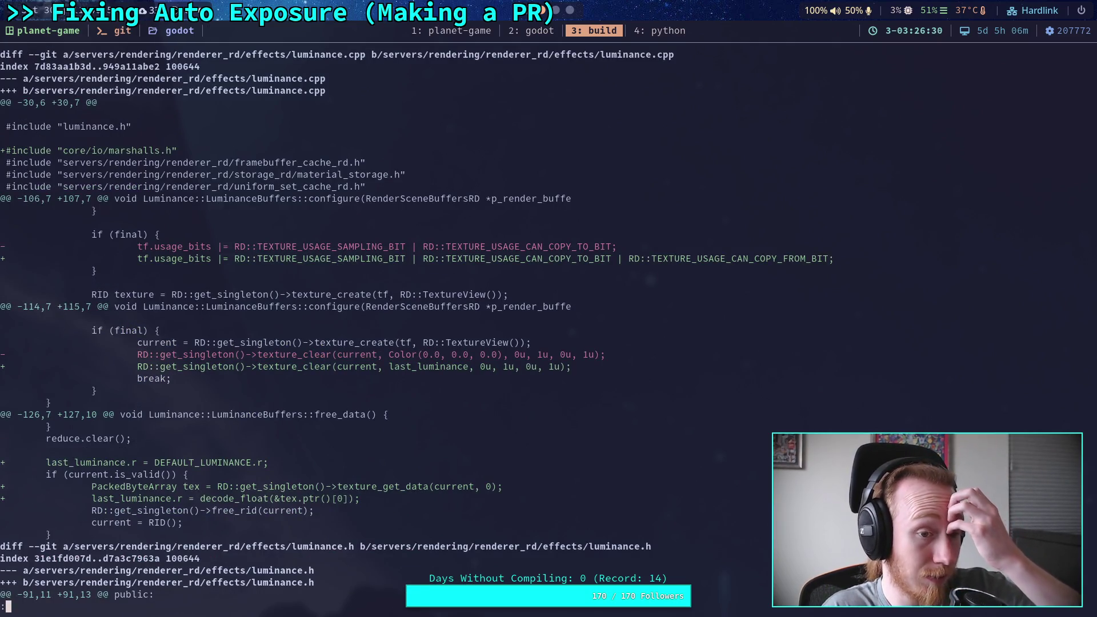
key(Down)
key(Down)
key(Down)
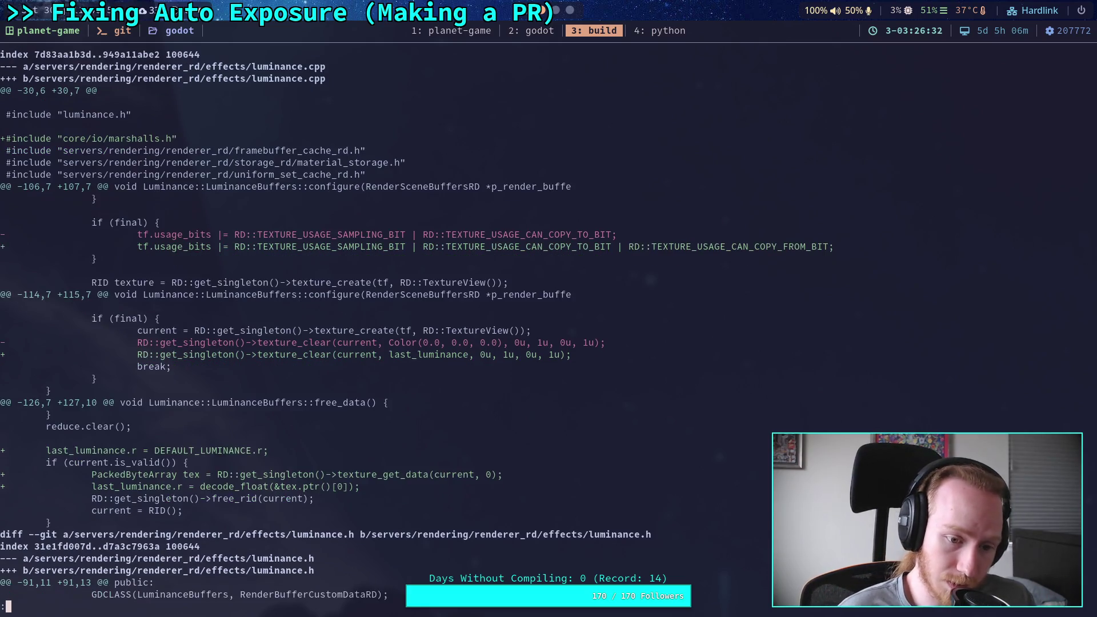
key(Down)
key(Down)
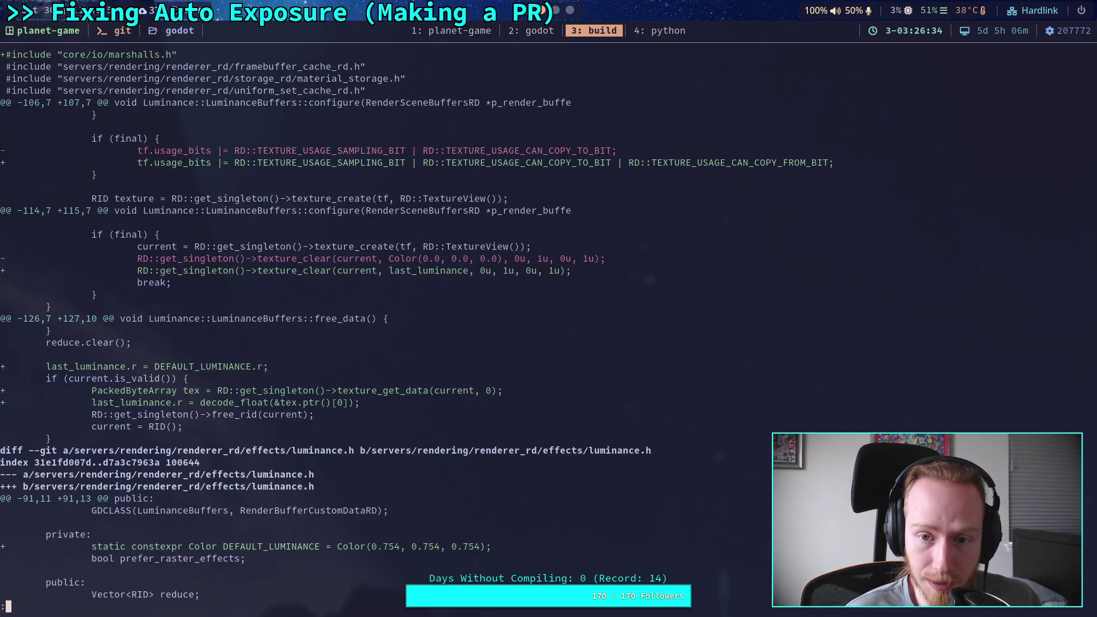
key(Down)
key(Down)
key(Down)
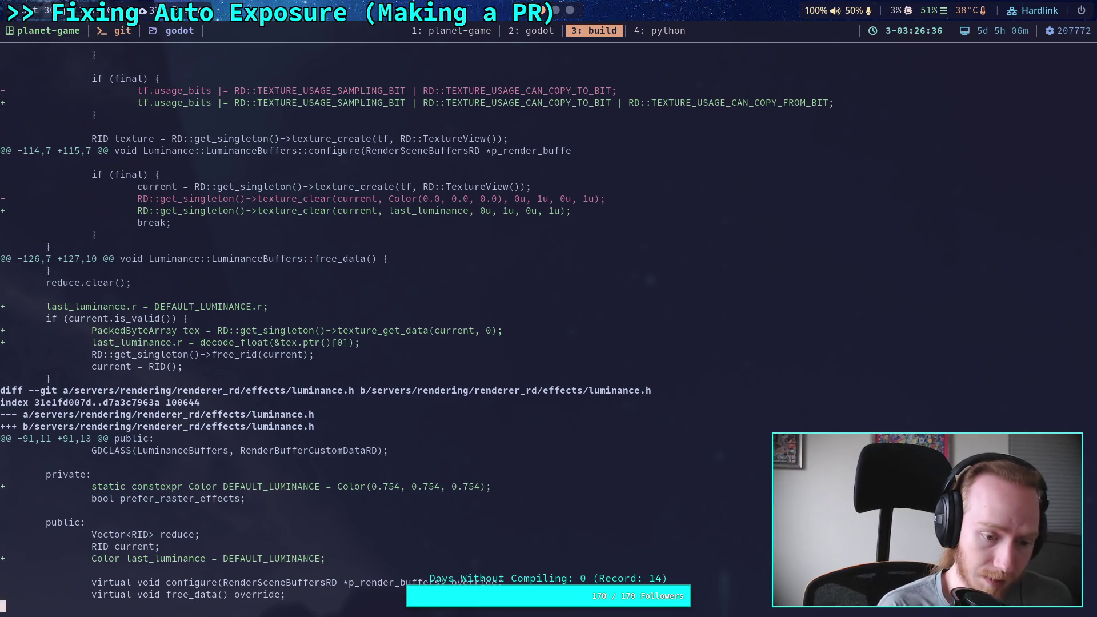
text(qgit status)
key(Return)
Recall the git cherry-pick --continue command from shell history.
text(git add s)
key(Tab)
key(Up)
key(Up)
key(Up)
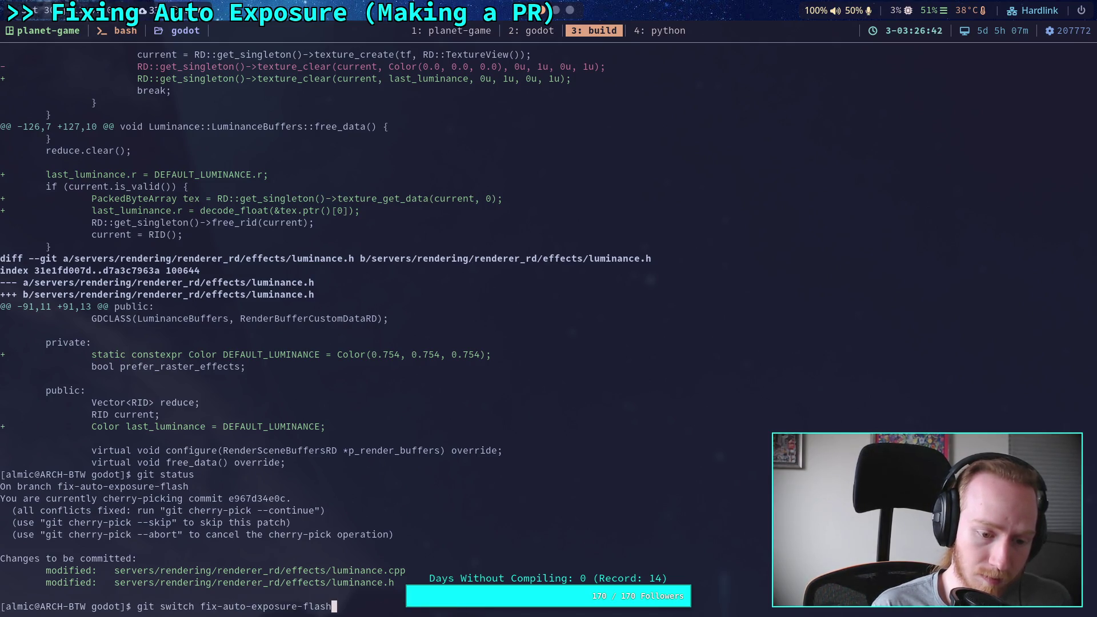
key(Up)
key(Up)
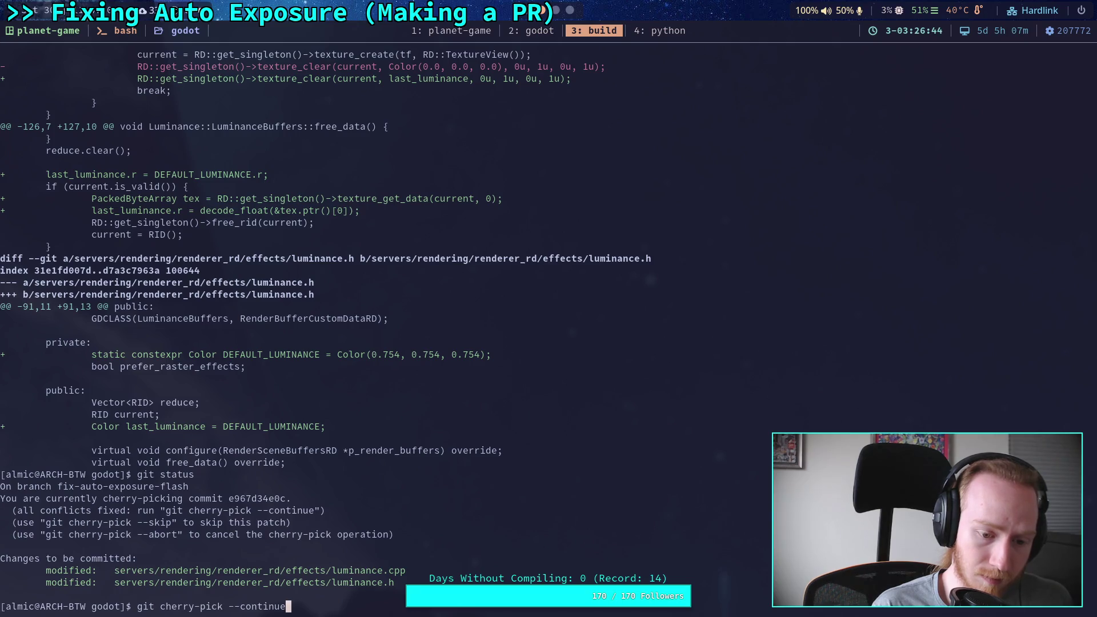
Complete the cherry-pick commit by saving and closing its message in Vim.
key(Return)
text(:w)
key(Return)
key(d)
key(d)
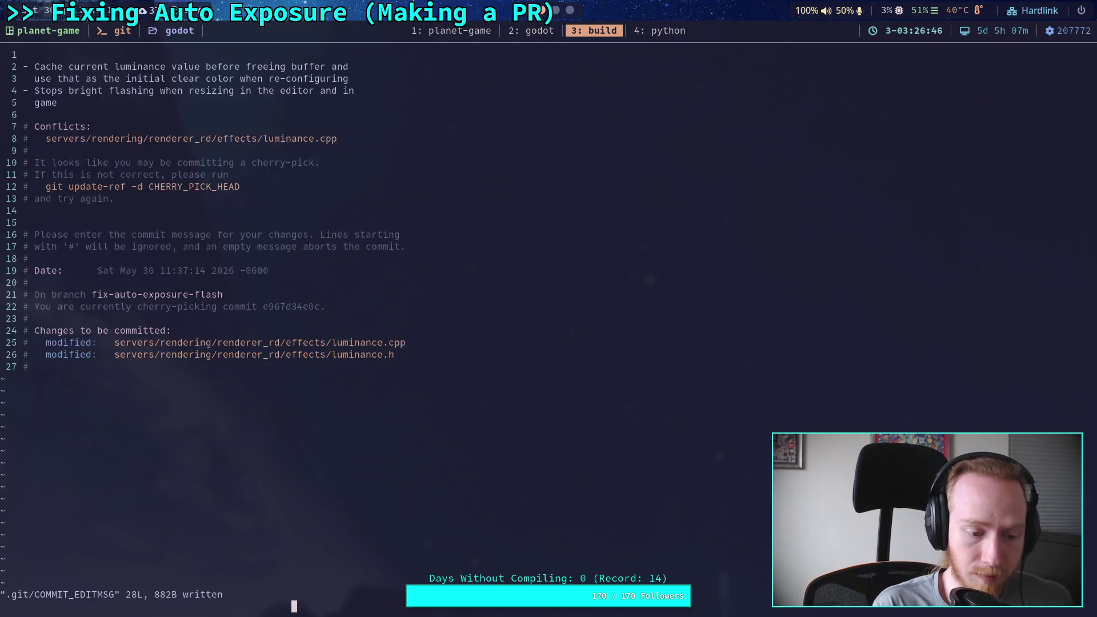
text(:q)
key(Return)
Push fix-auto-exposure-flash to origin with --set-upstream, then return to the browser.
text(git )
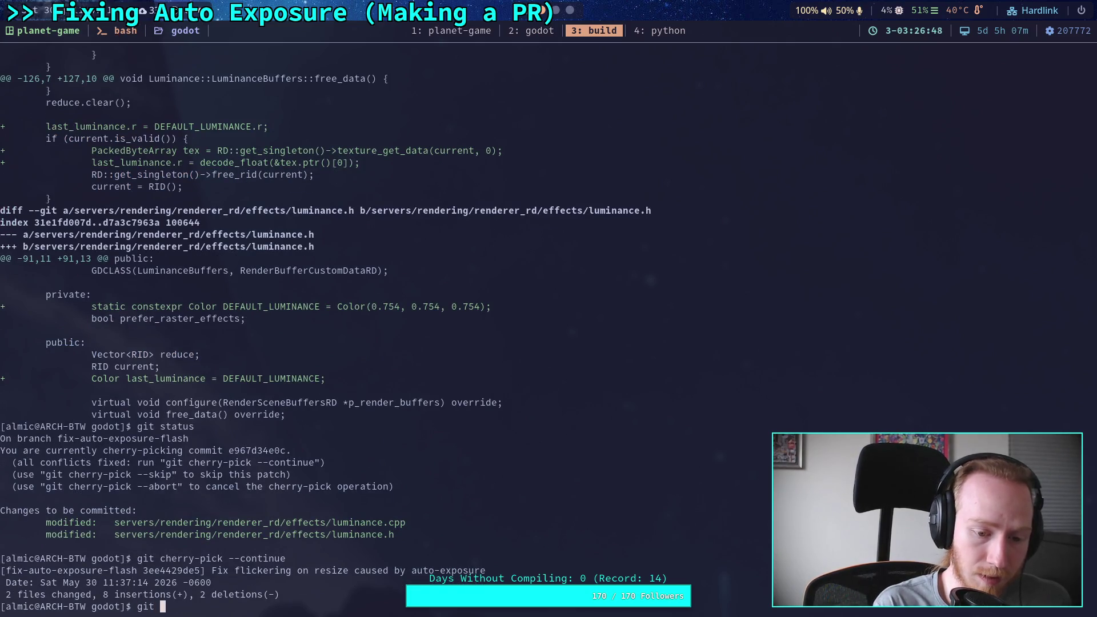
text(push)
key(Return)
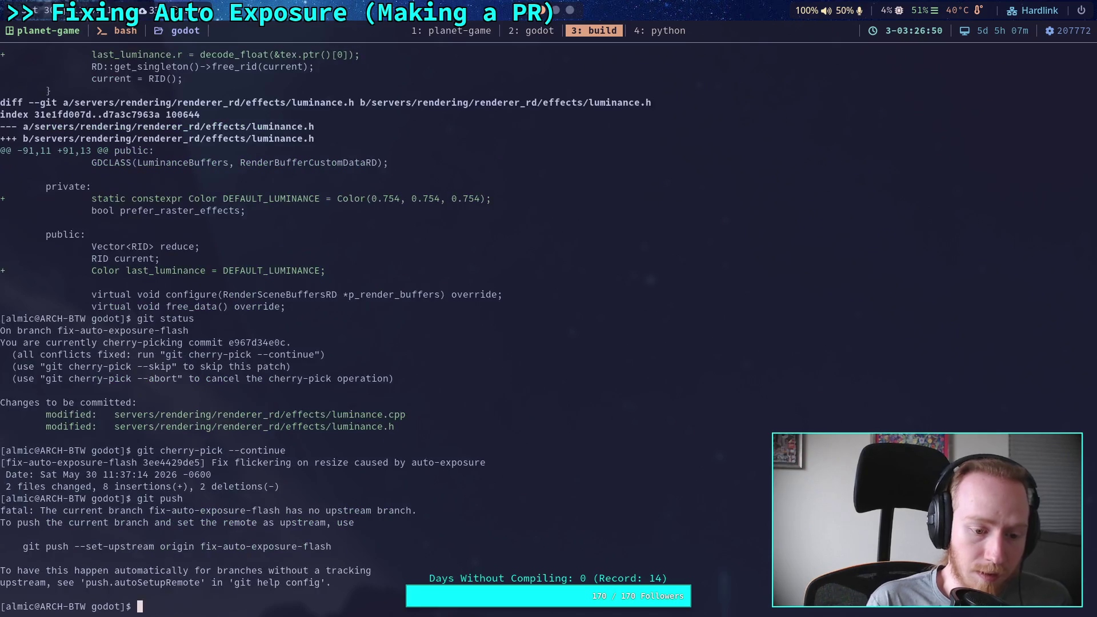
drag(19, 546, 331, 546)
middle_click(108, 546)
key(Return)
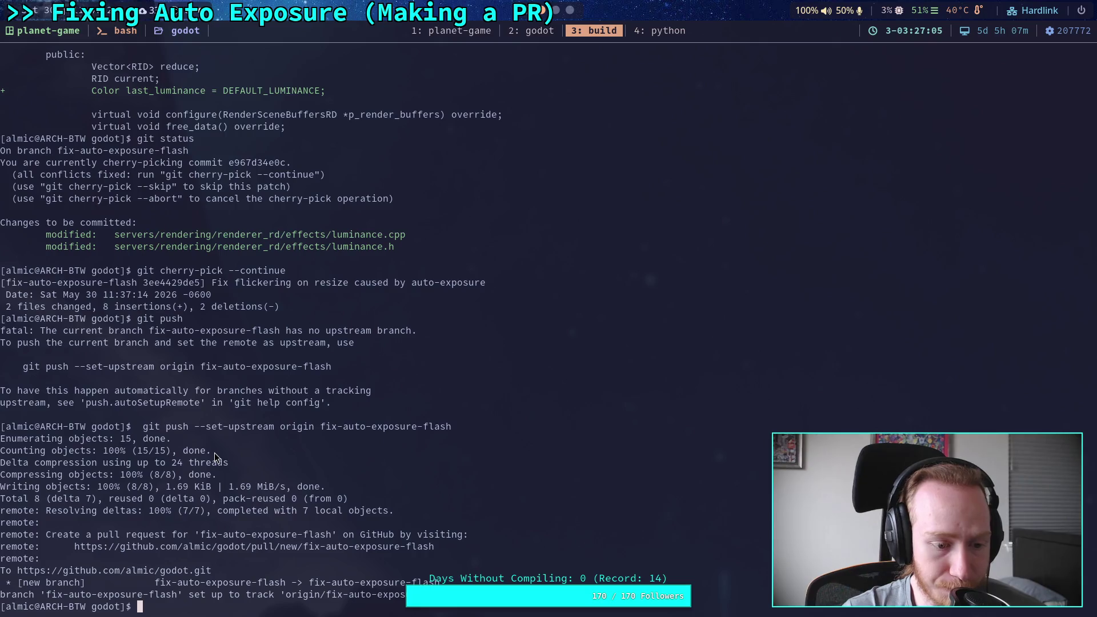
key(super+2)
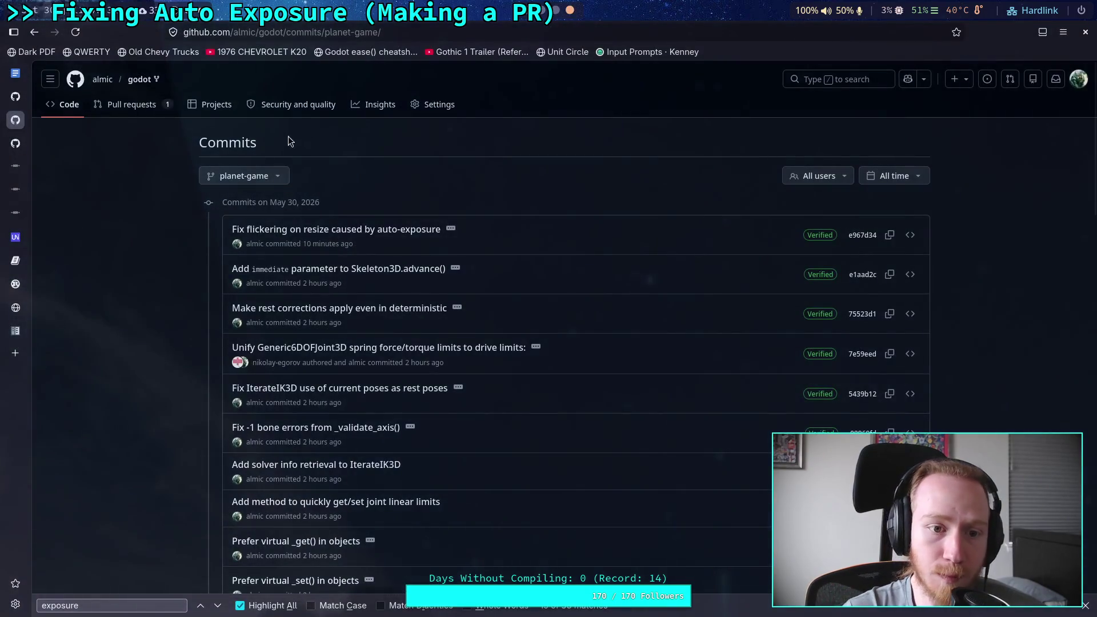
Start a pull request for fix-auto-exposure-flash from the fork's Code page via Compare & pull request.
click(67, 113)
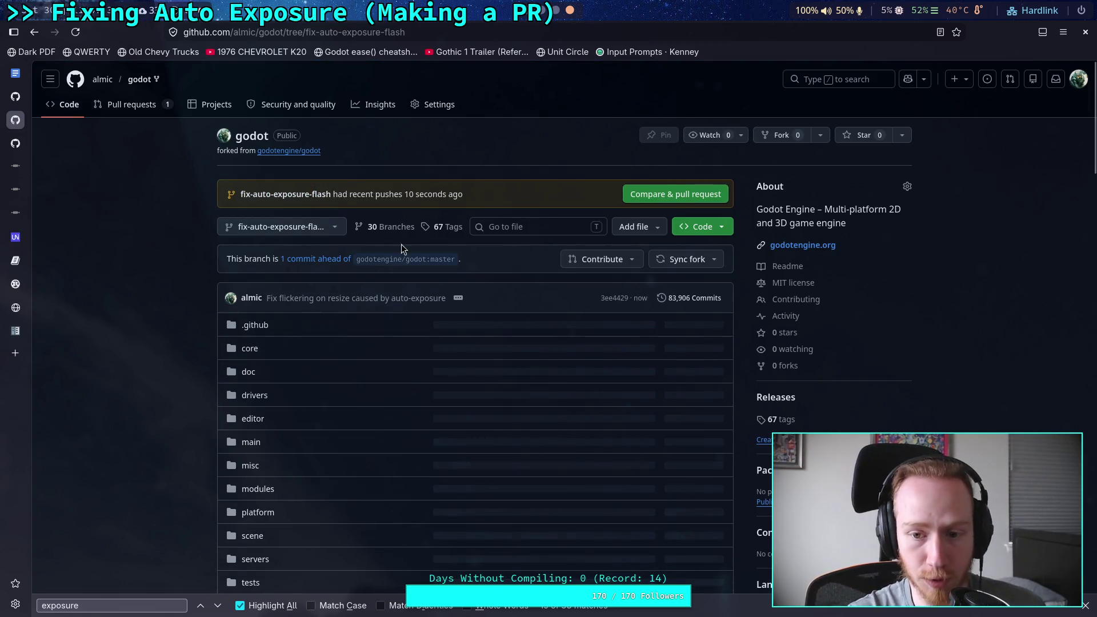
click(696, 192)
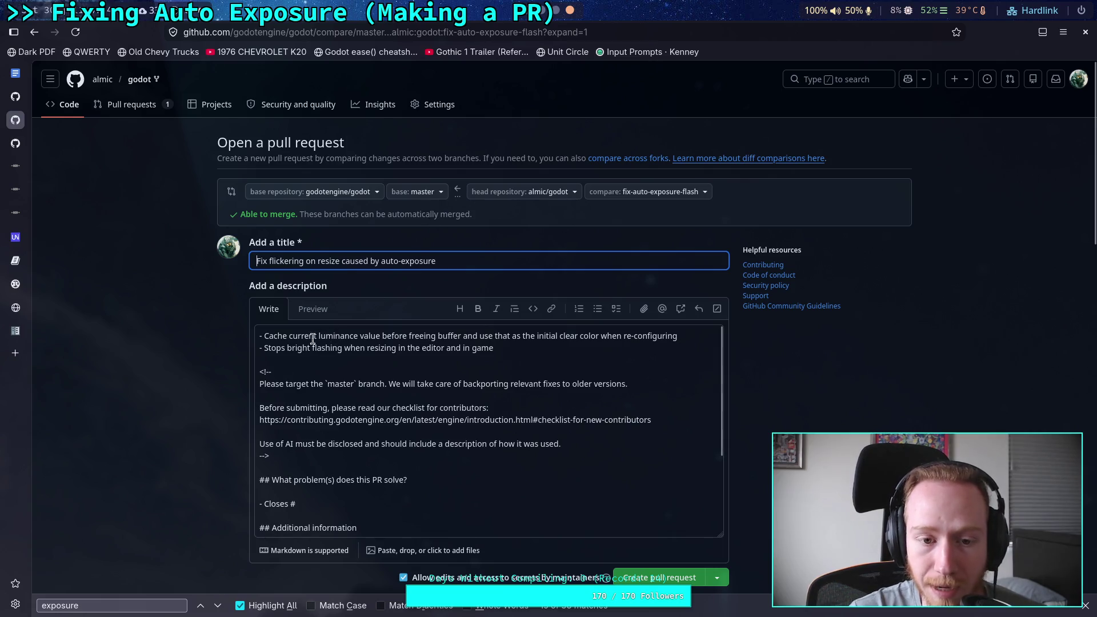
scroll(336, 371, down, 2)
scroll(361, 389, up, 2)
Make the description textarea taller, then view auto-exposure issue #104761.
scroll(862, 454, down, 4)
drag(721, 320, 722, 531)
scroll(400, 343, up, 2)
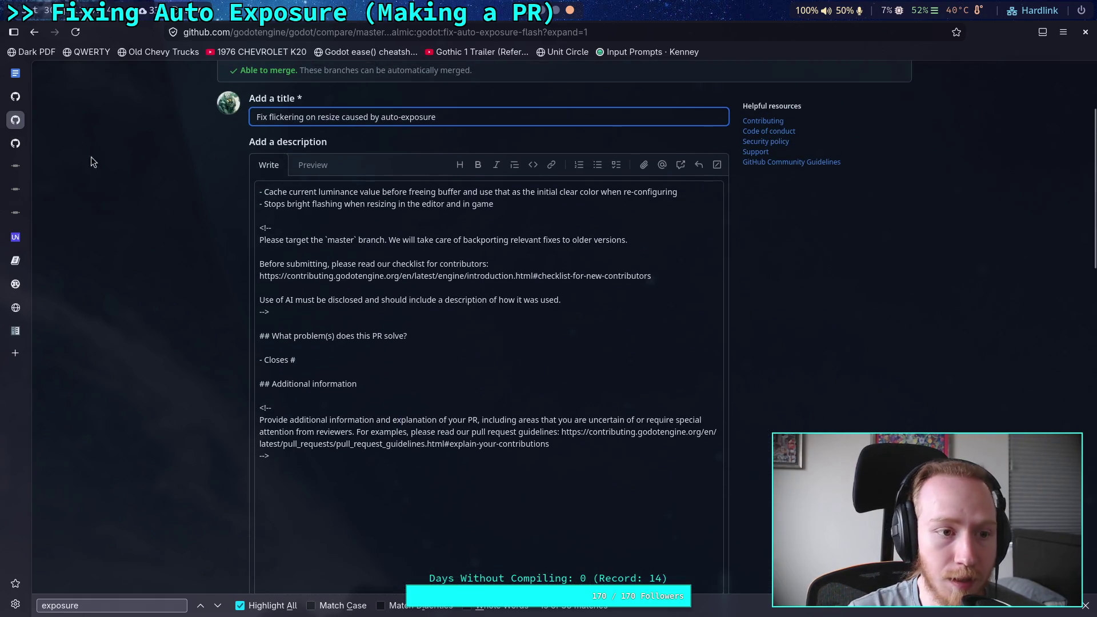
click(15, 144)
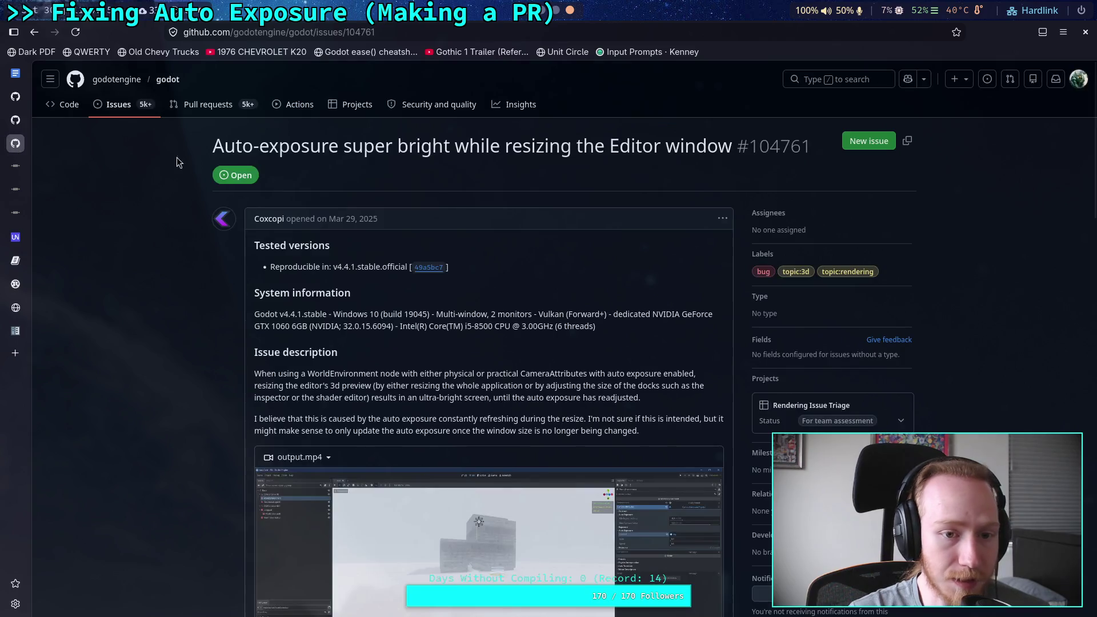
Copy issue number 104761 from the issue URL and paste it after 'Closes #' in the description.
click(348, 31)
right_click(347, 32)
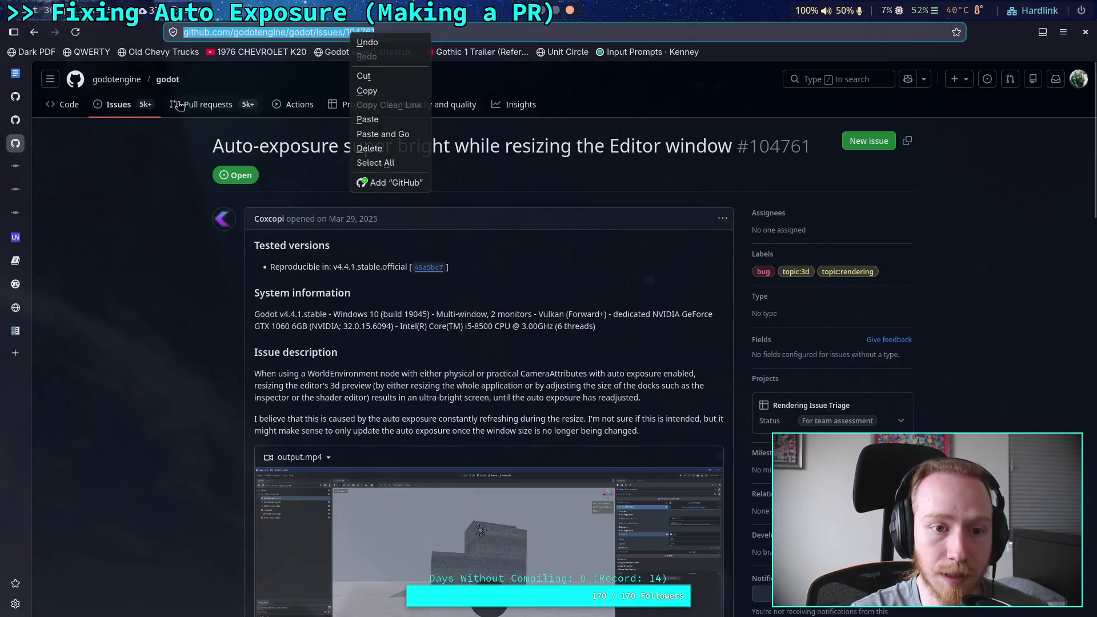
click(366, 90)
double_click(390, 32)
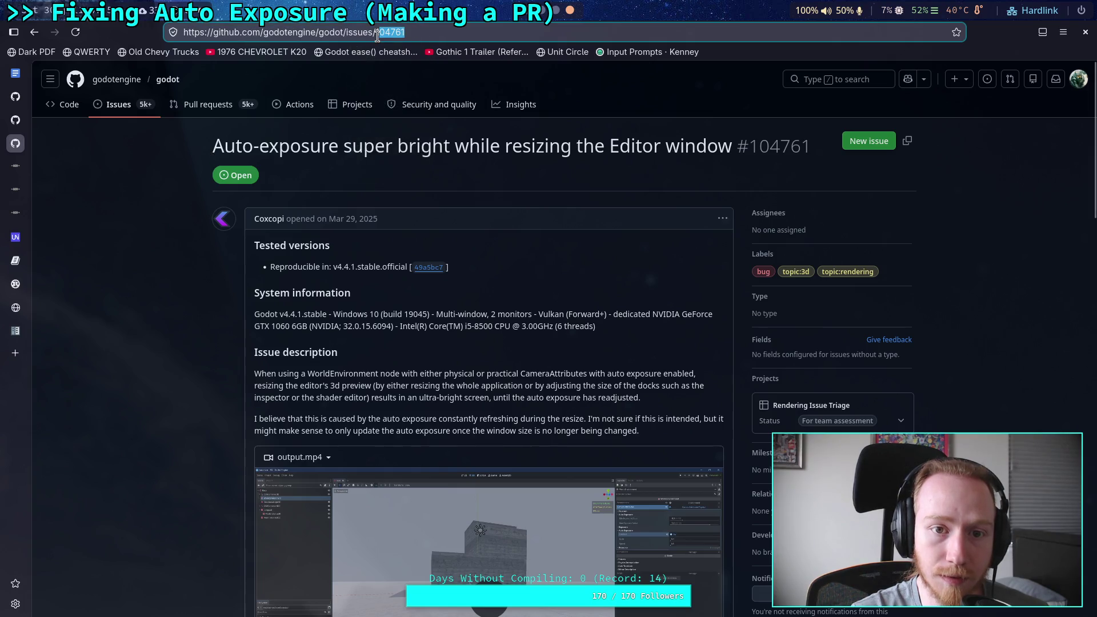
right_click(389, 33)
click(426, 93)
click(15, 120)
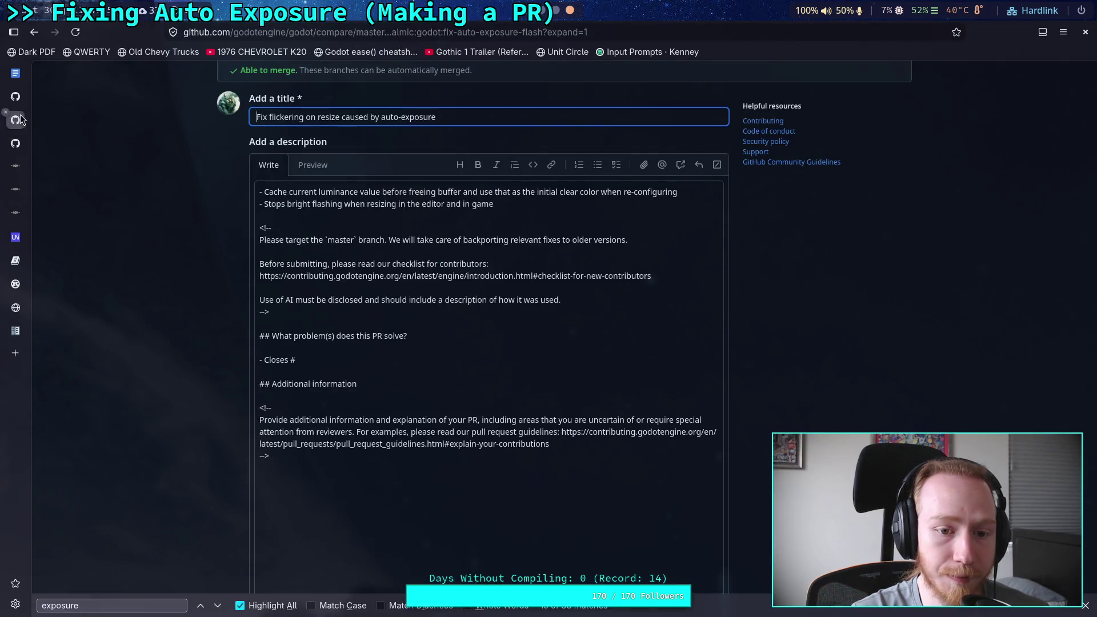
click(361, 357)
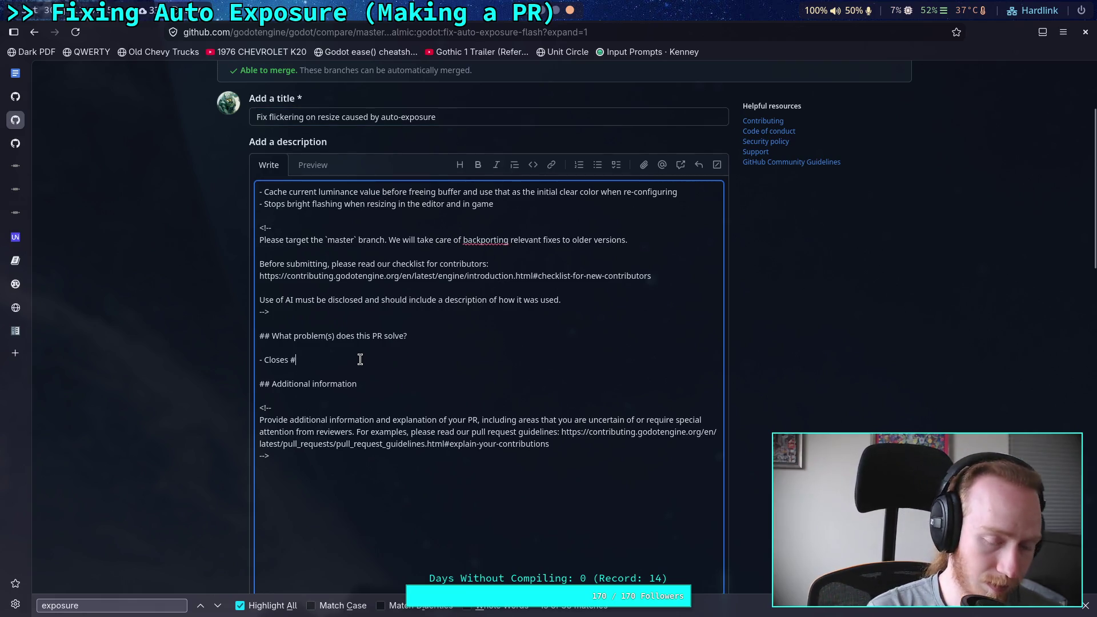
key(ctrl+v)
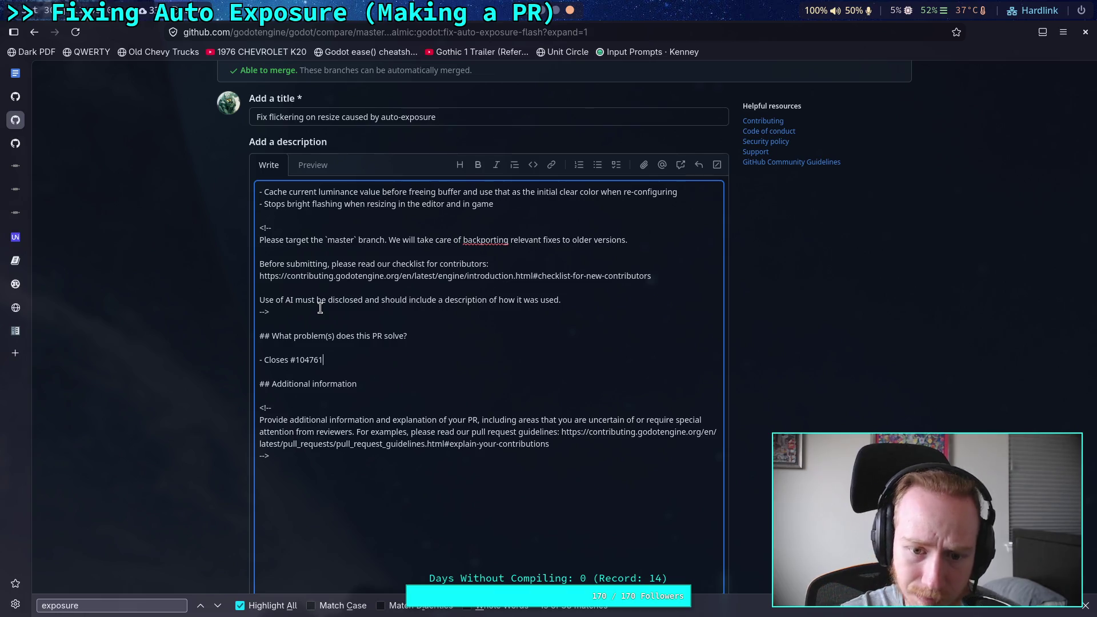
Delete the template guidelines comment block and select the additional-information comment.
mouse_move(288, 299)
mouse_down()
mouse_move(561, 300)
mouse_move(243, 227)
mouse_up()
click(438, 299)
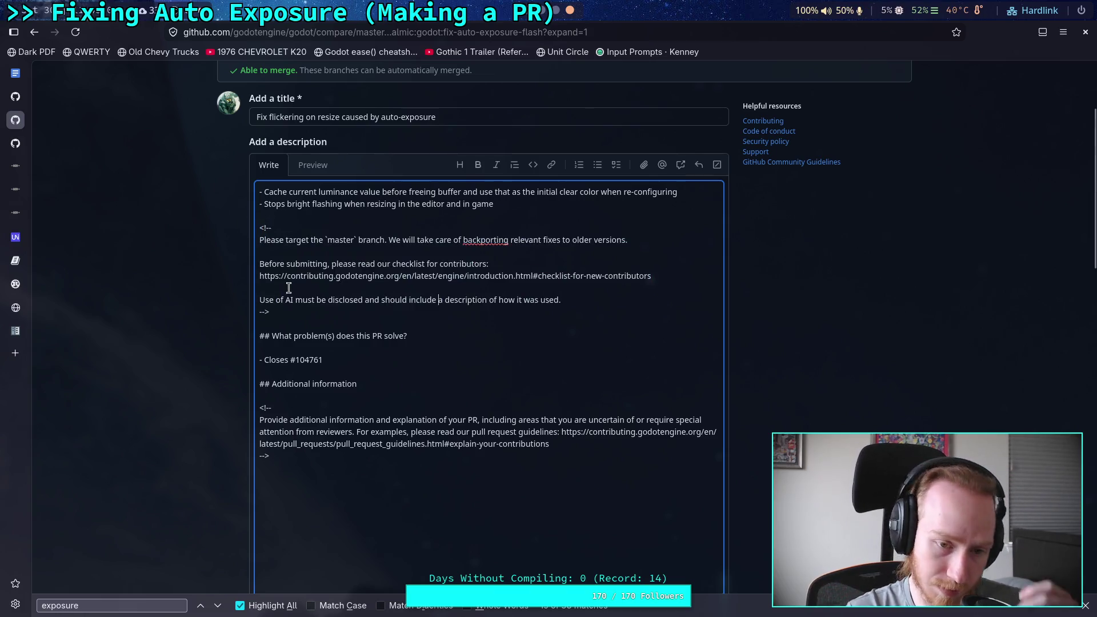
drag(296, 314, 254, 230)
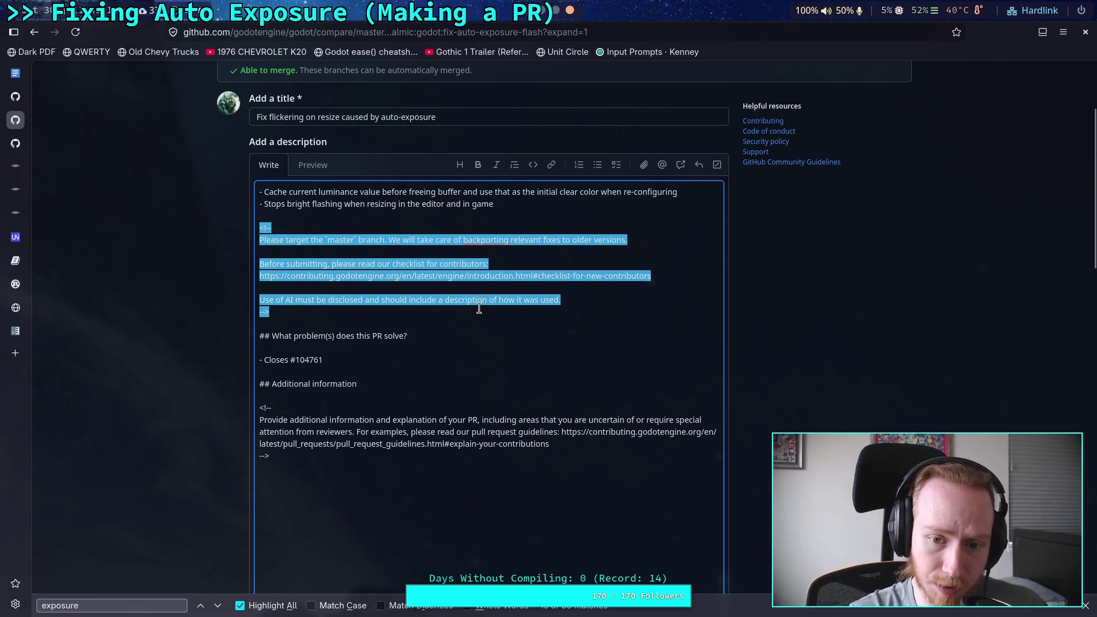
key(BackSpace)
key(BackSpace)
key(BackSpace)
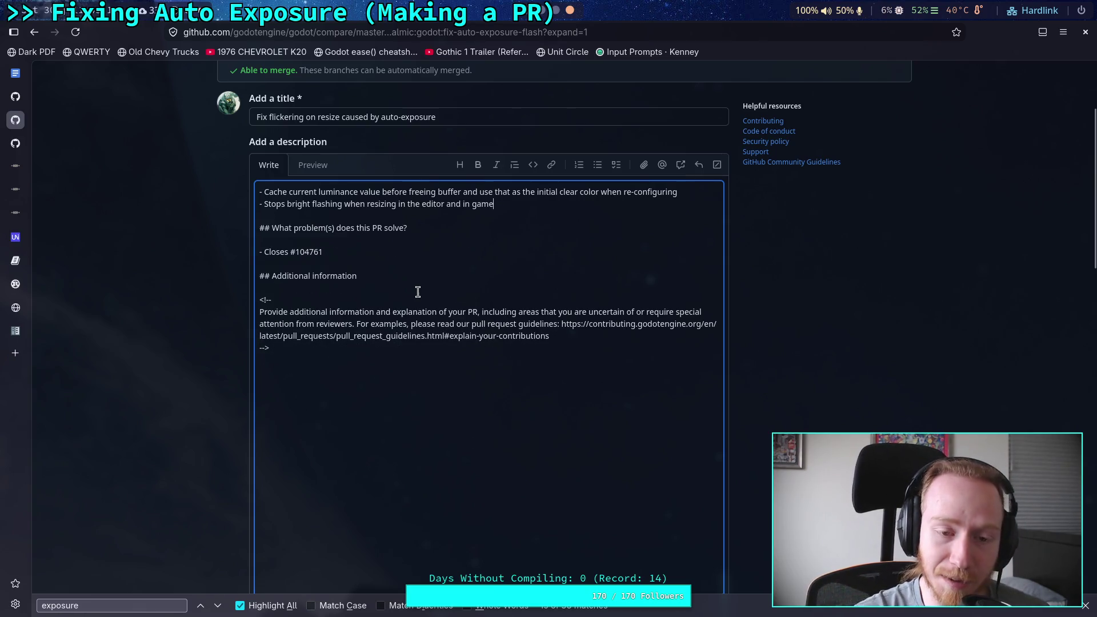
drag(320, 345, 240, 295)
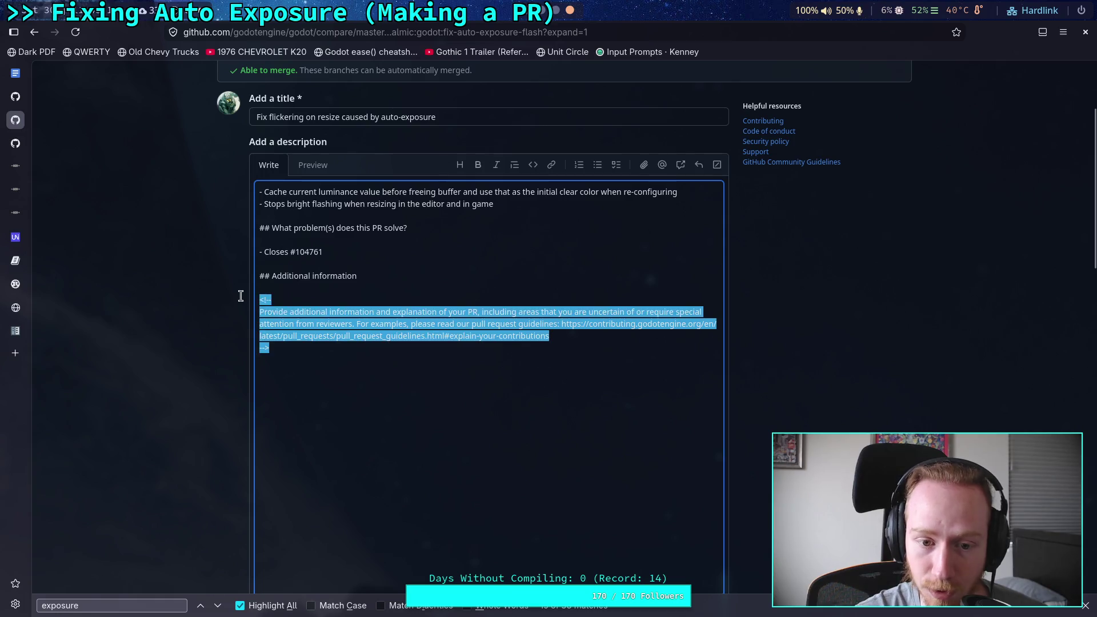
Replace the additional-information comment with a note doubting the buffer-value method and inviting better approaches.
key(BackSpace)
text(I'm)
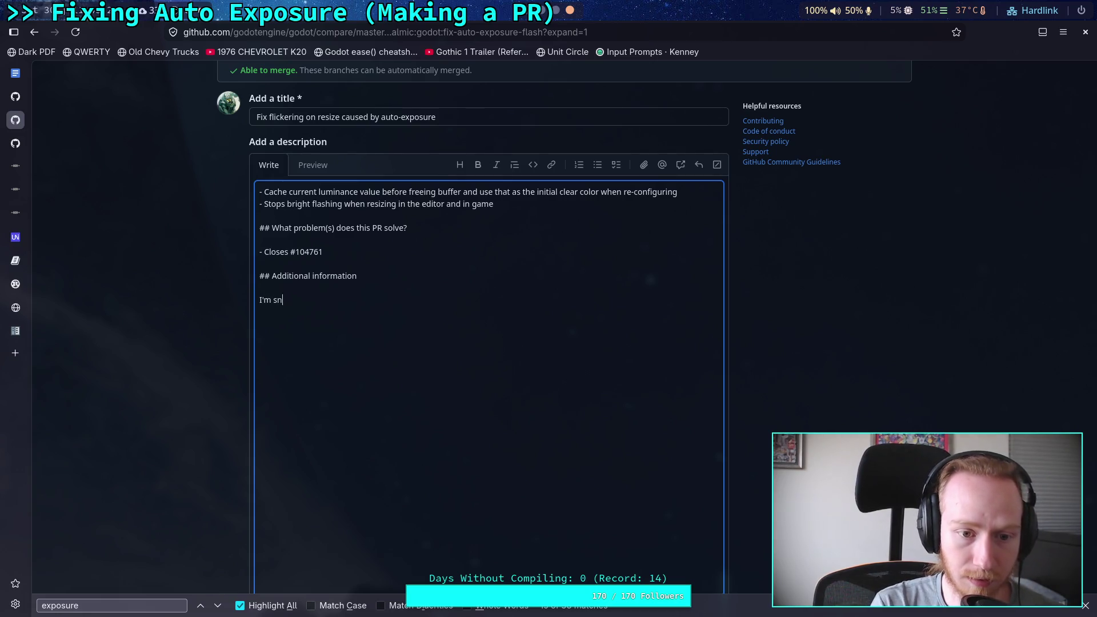
text(not certa)
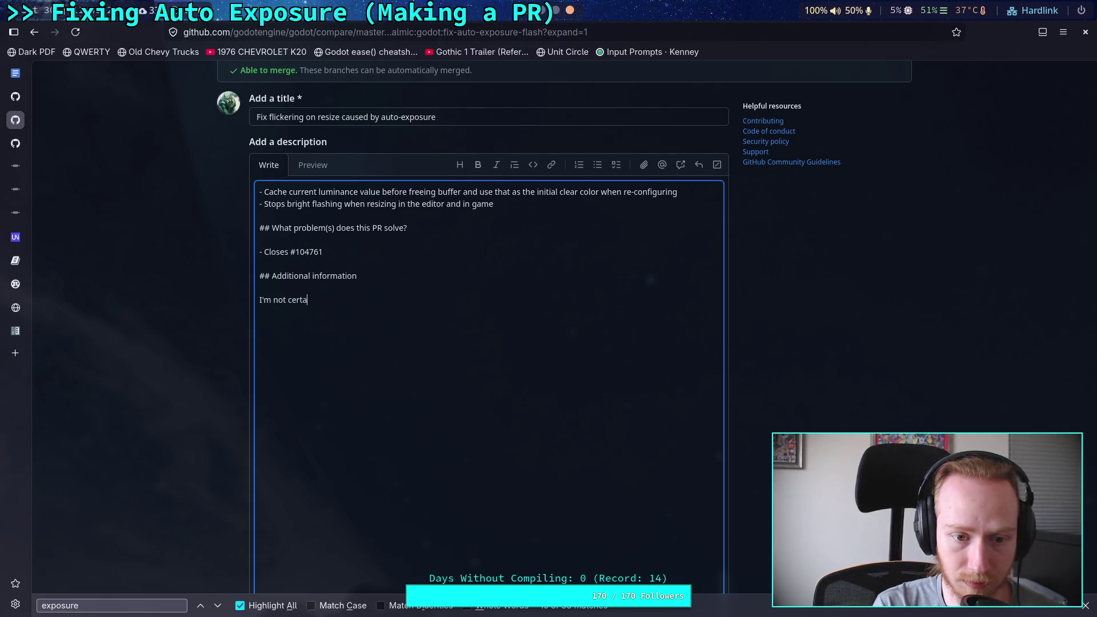
text(in about the)
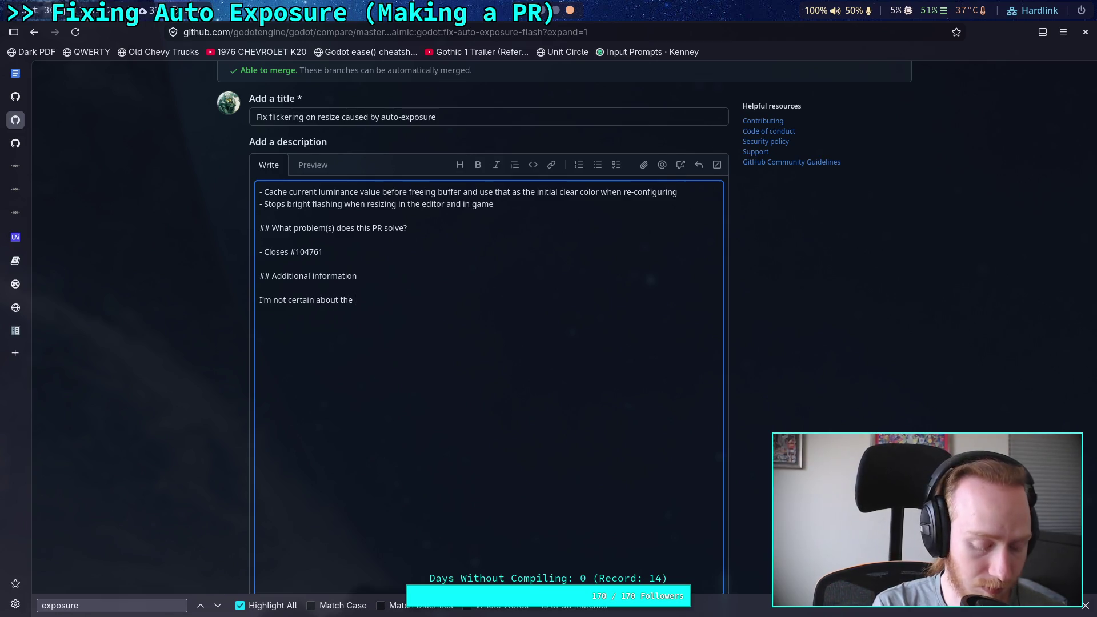
text( method of )
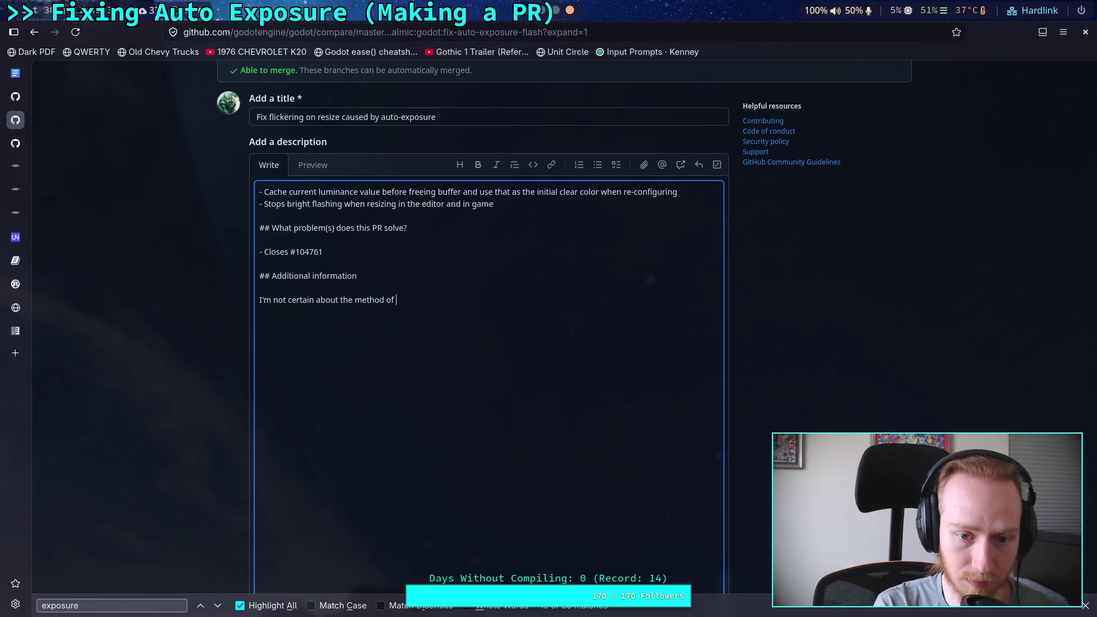
text(obtaining the )
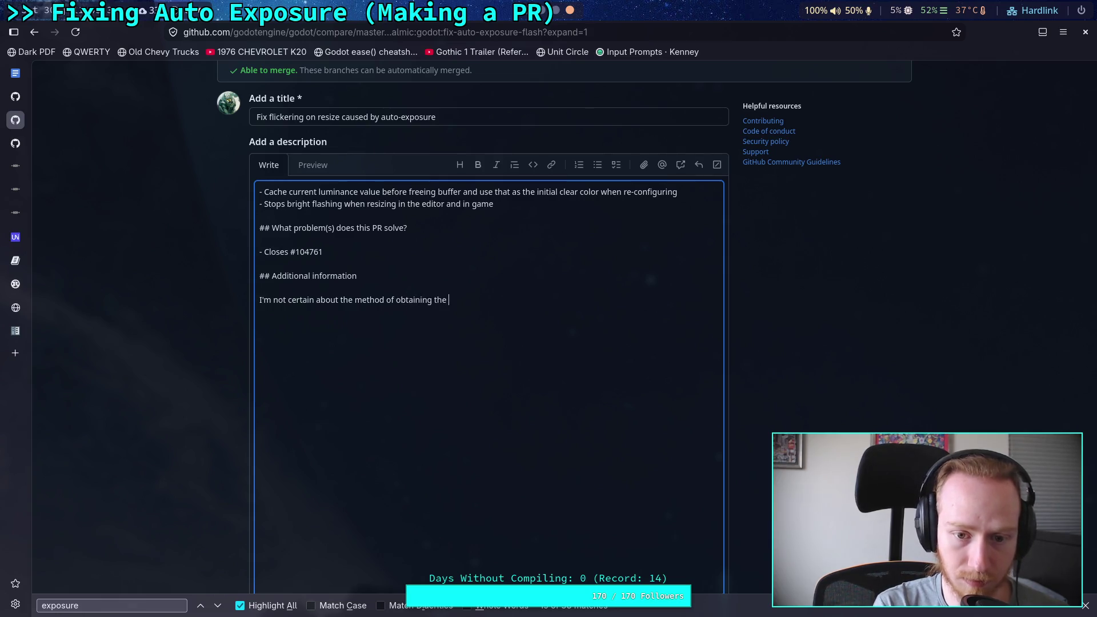
text(current value )
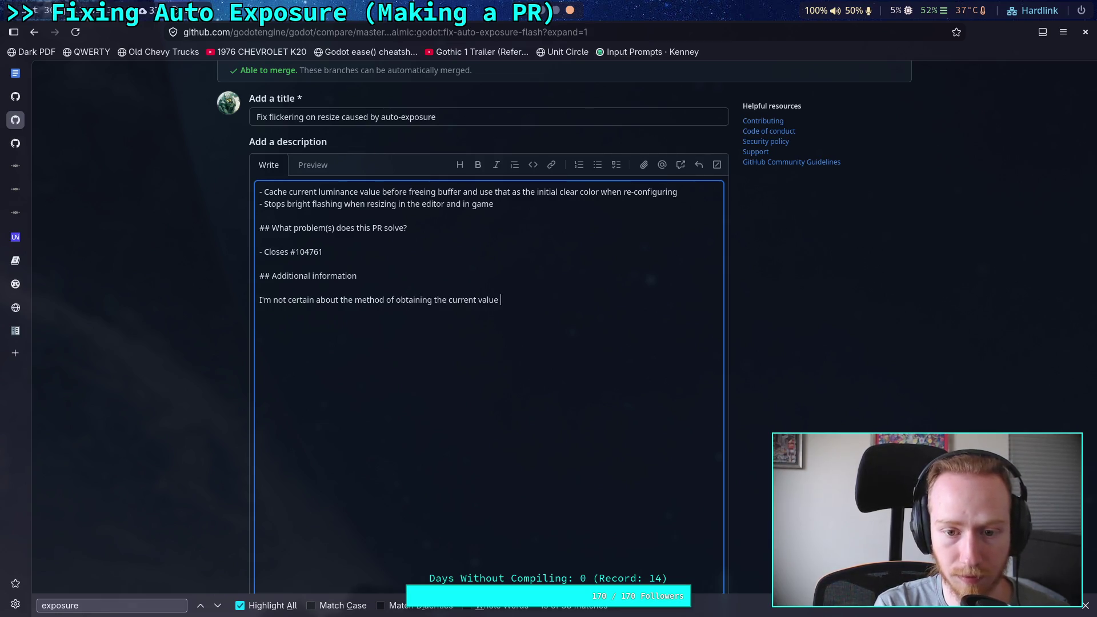
text(from the buff,)
text(er, )
text(if there is)
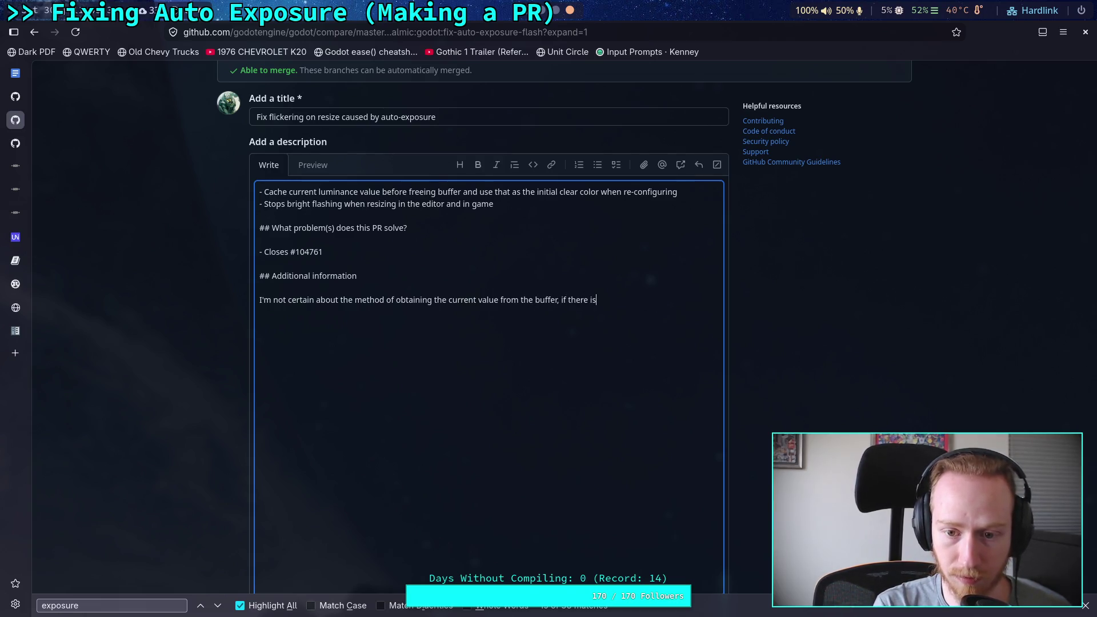
text( bett)
text(er way let me)
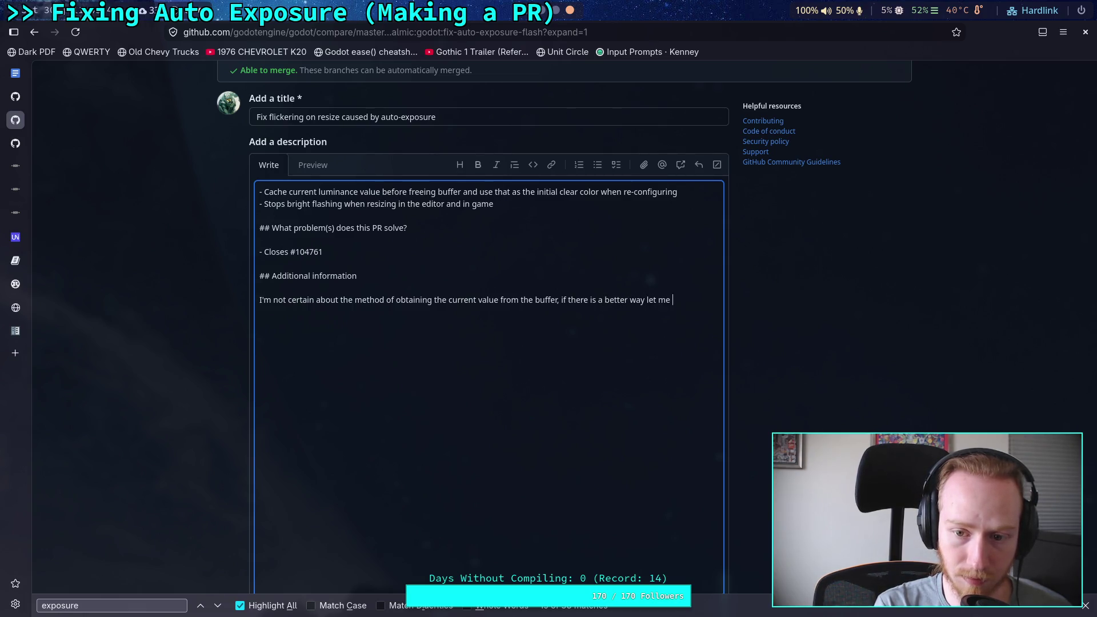
text(now)
text(. This is)
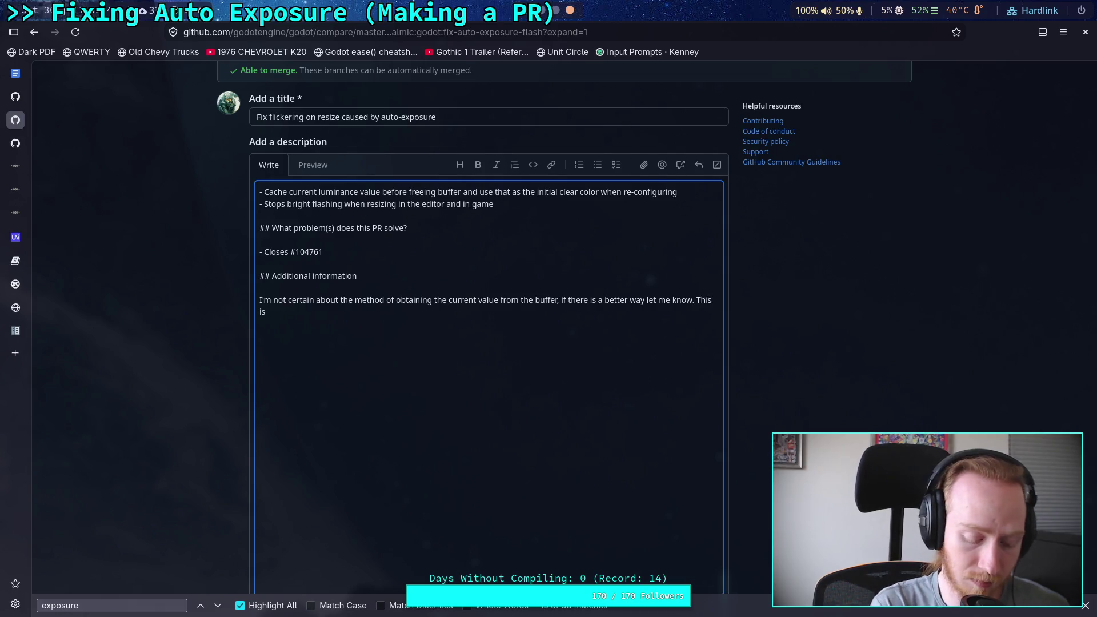
key(BackSpace)
key(BackSpace)
key(BackSpace)
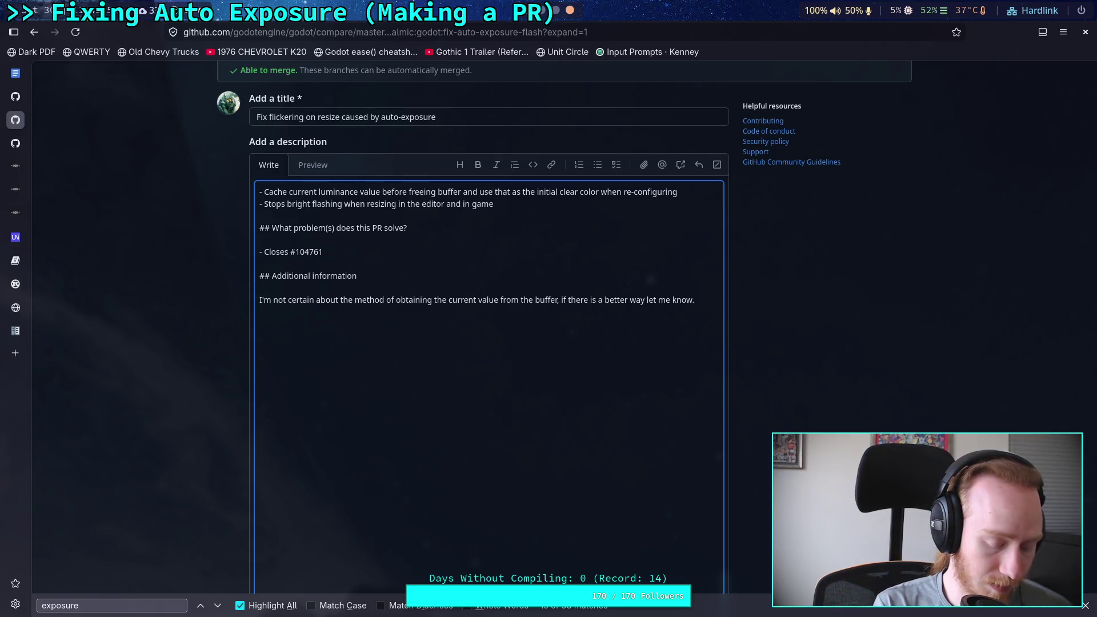
text(I)
key(BackSpace)
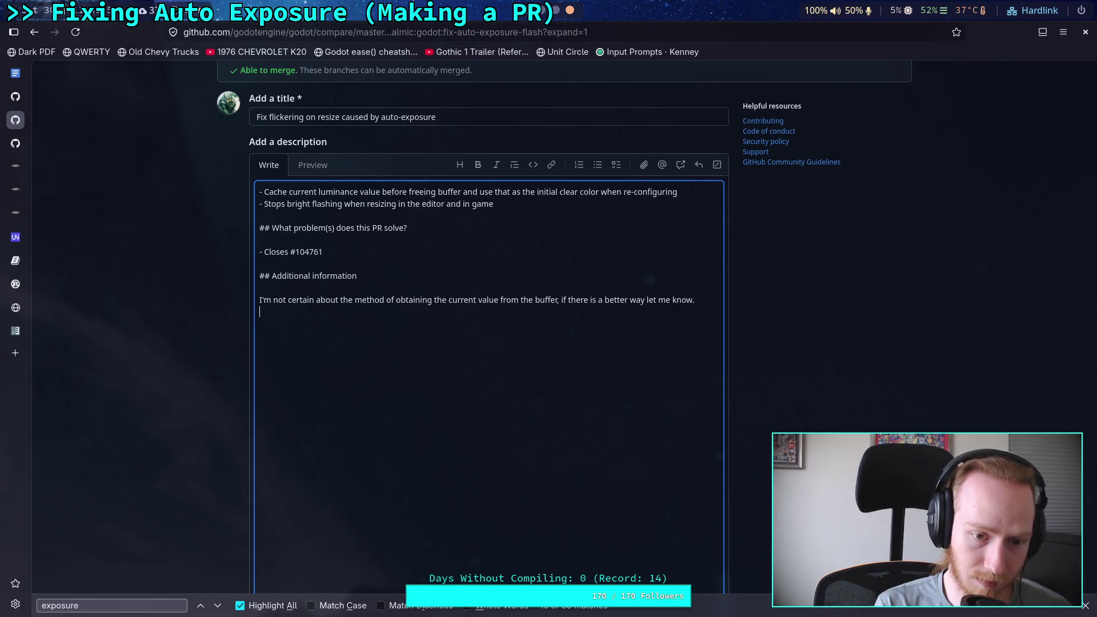
text(Open to )
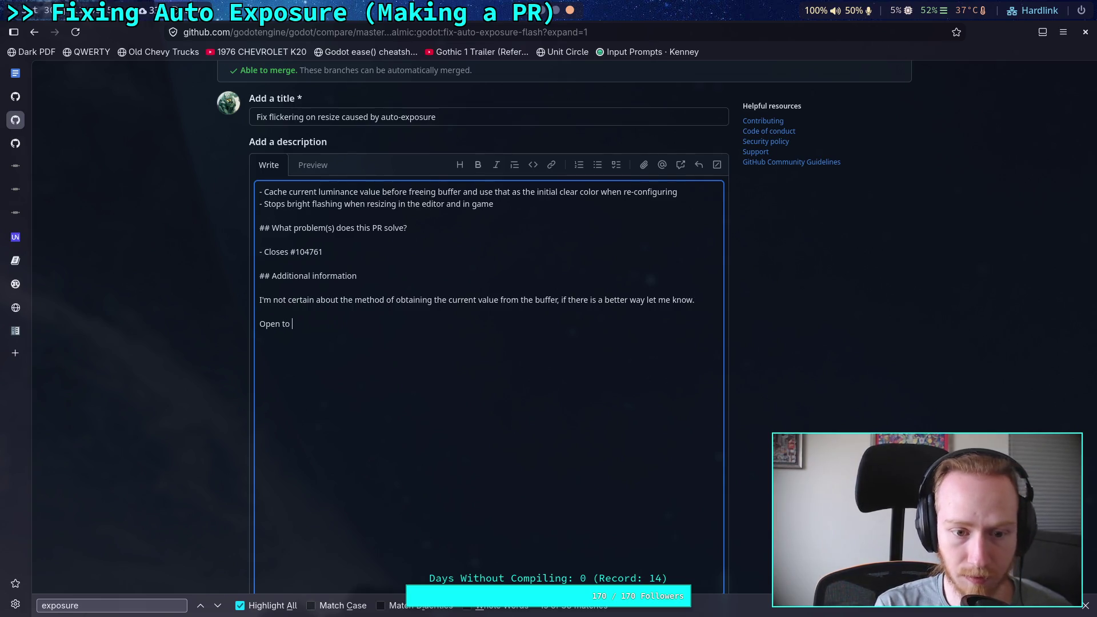
text(suggestin)
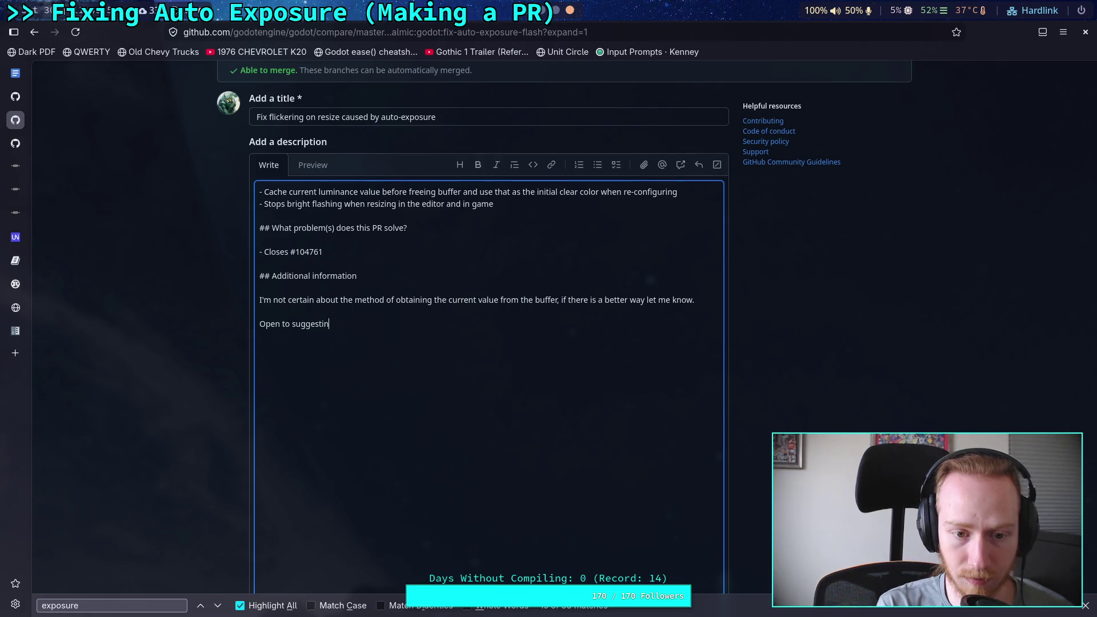
text(gons)
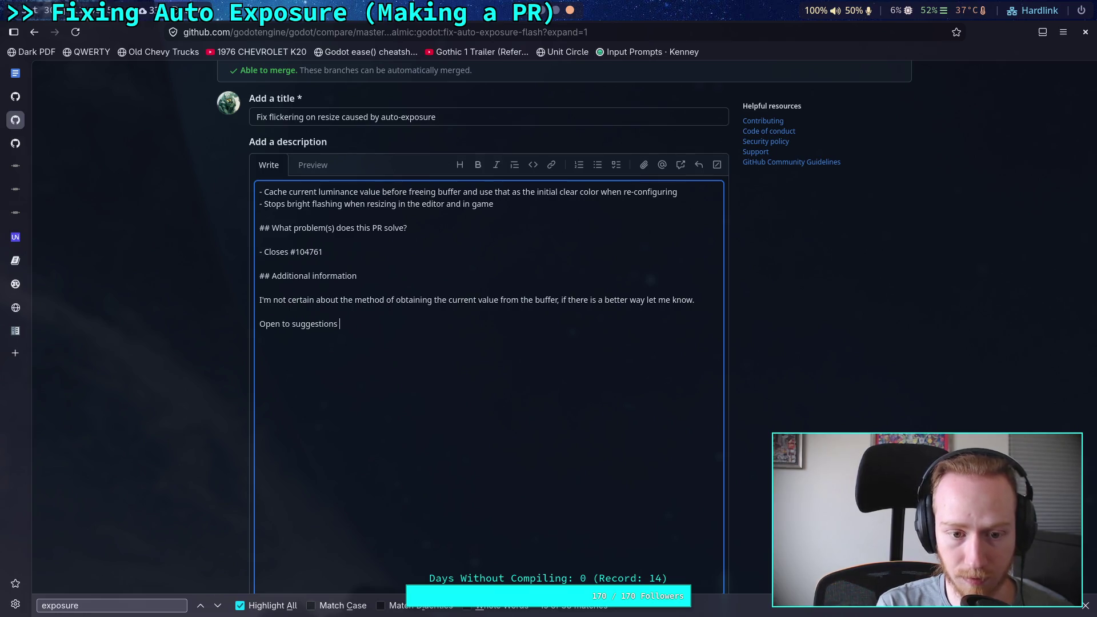
key(BackSpace)
key(BackSpace)
key(BackSpace)
text(Not)
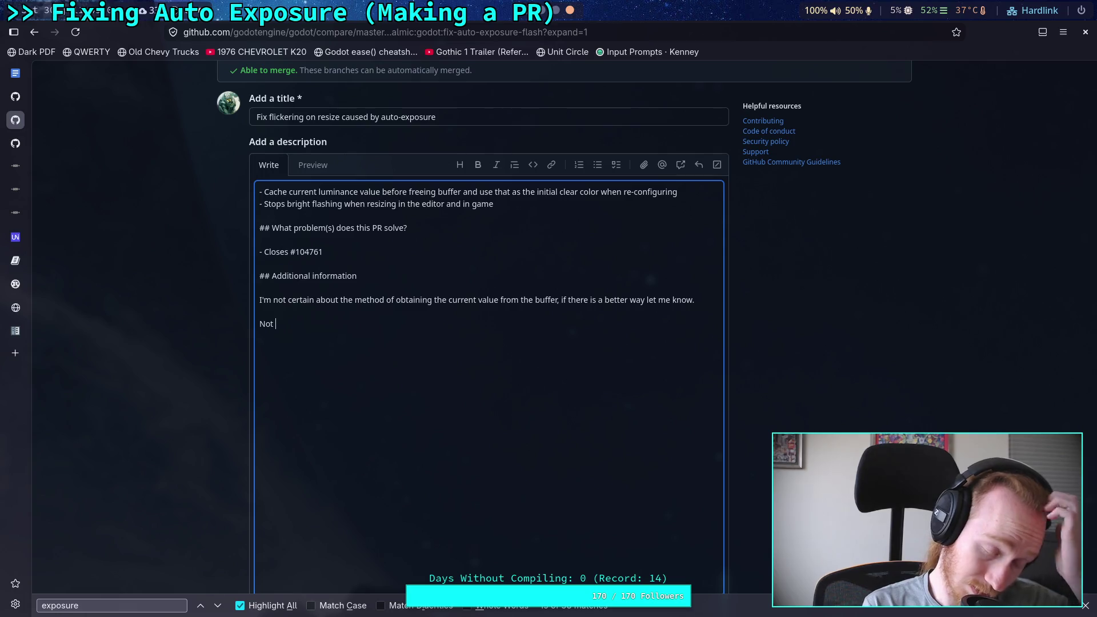
Explain that a lighter default colour beats pure darkness, which causes over-exposure during resizing.
key(BackSpace)
key(BackSpace)
key(BackSpace)
text(I)
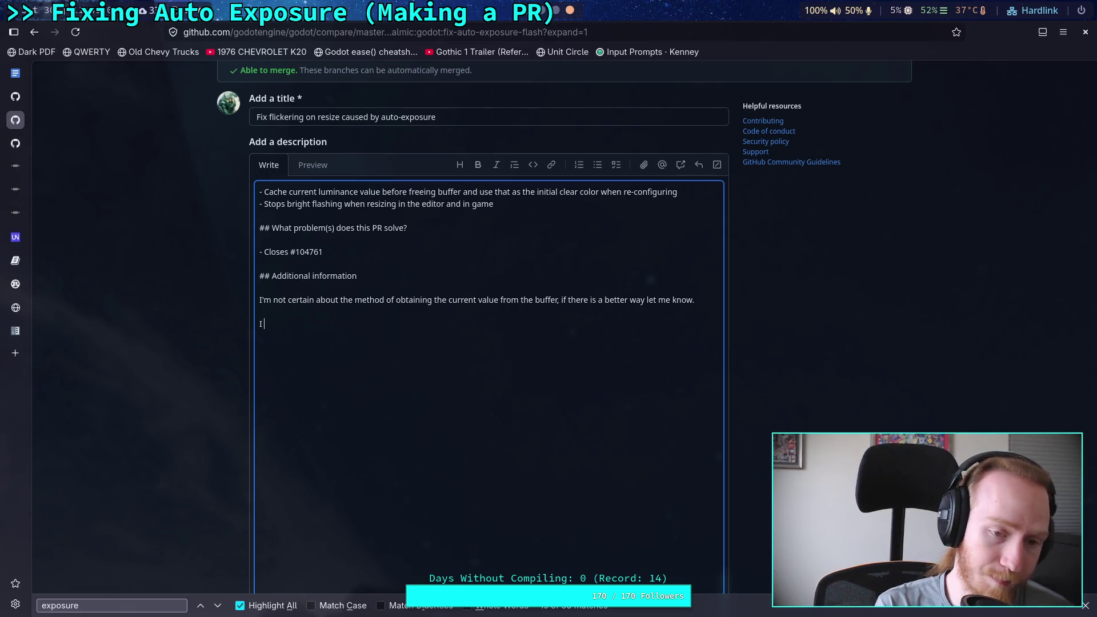
text(believe)
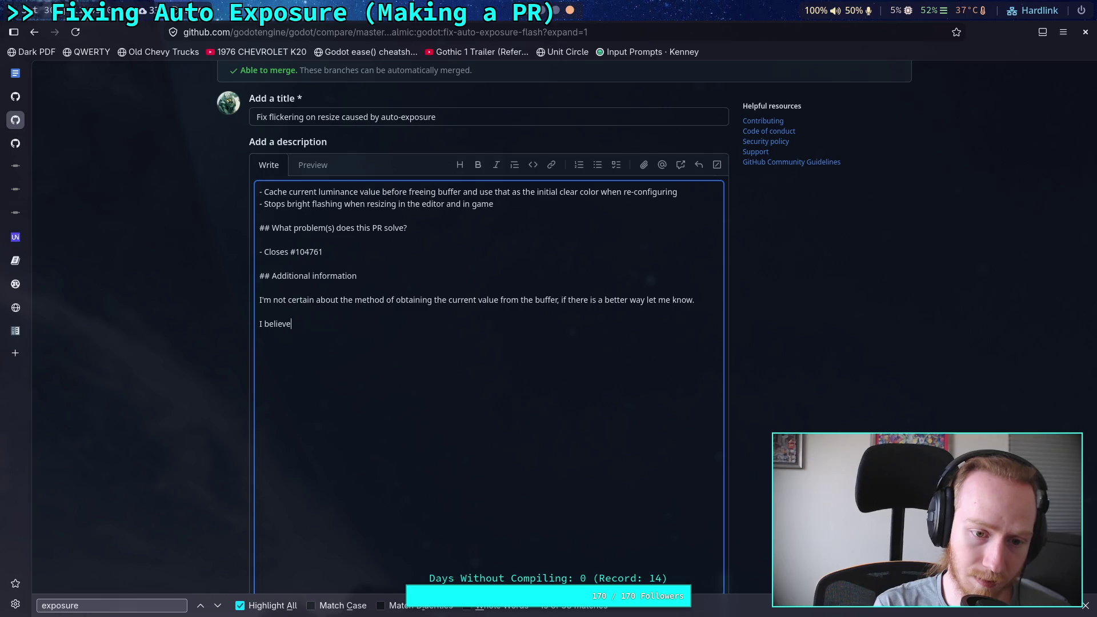
text( using a defaul)
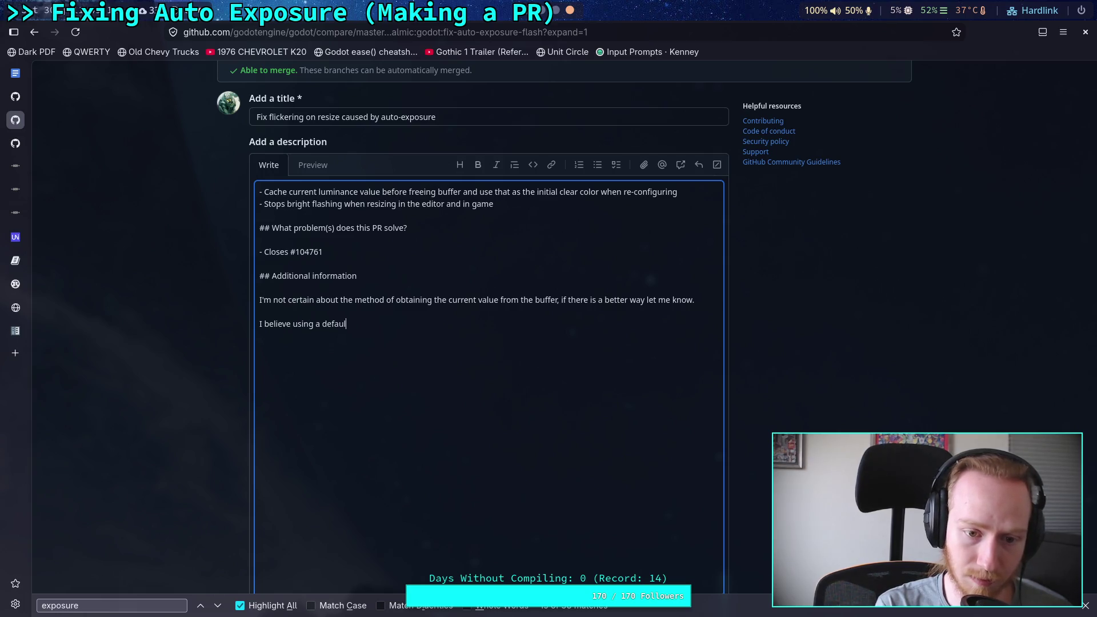
text(colorthat)
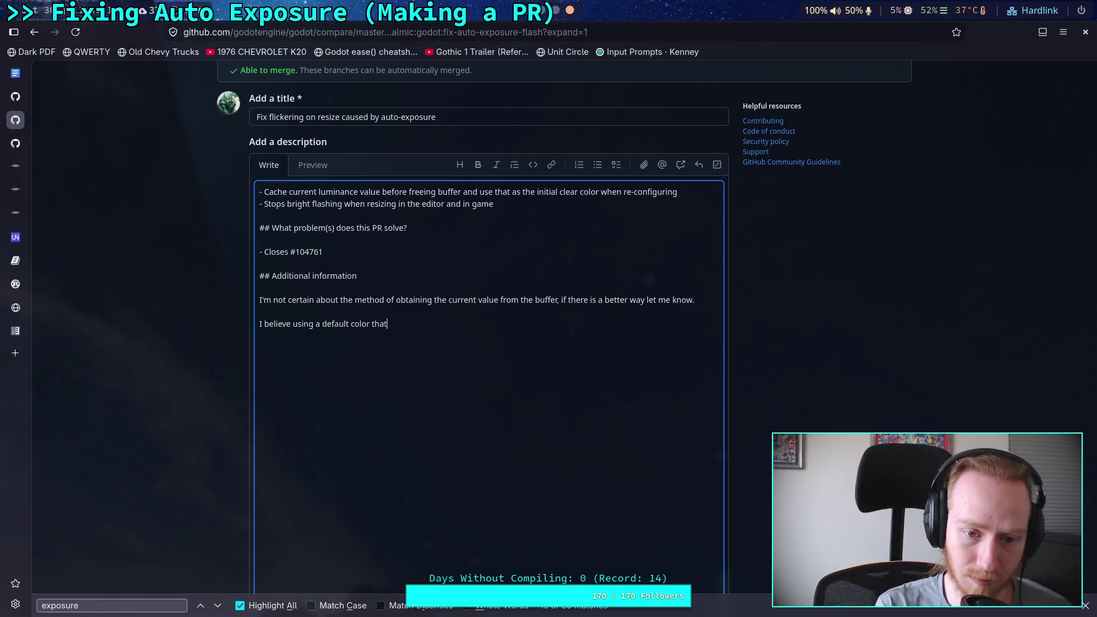
text( is lighter is)
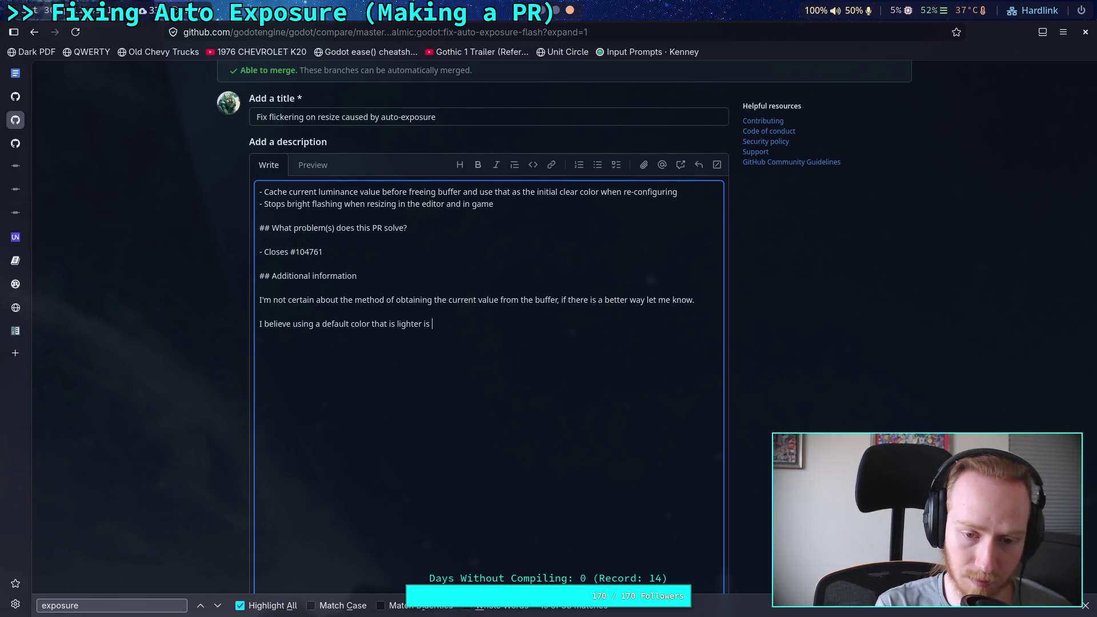
text(betterthan pure darn)
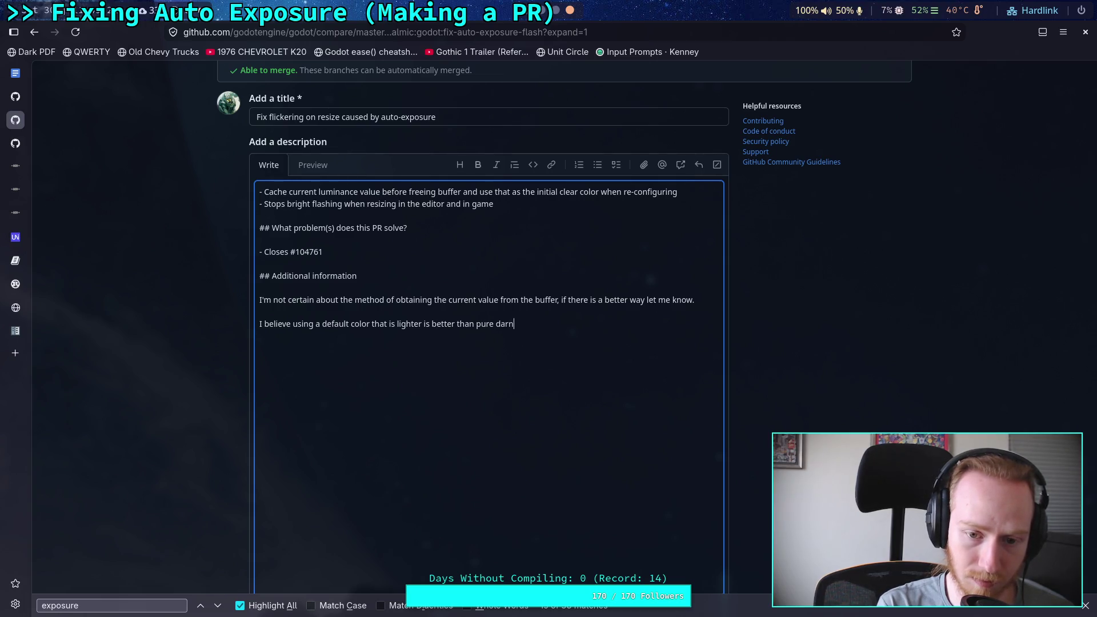
key(BackSpace)
text(kness becaus)
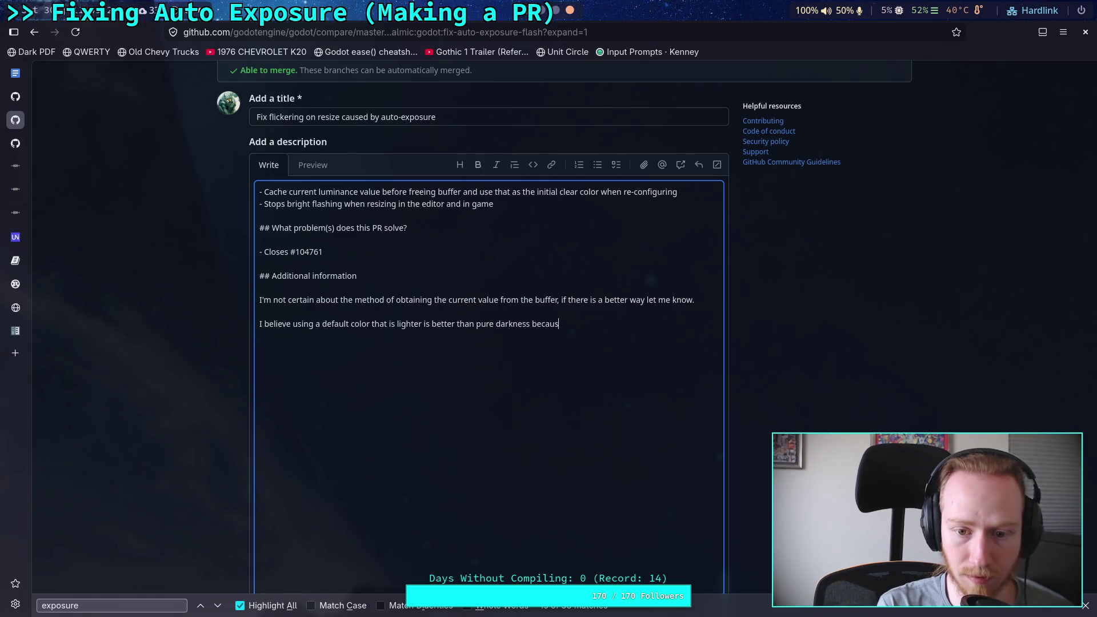
key(BackSpace)
text(e that is the)
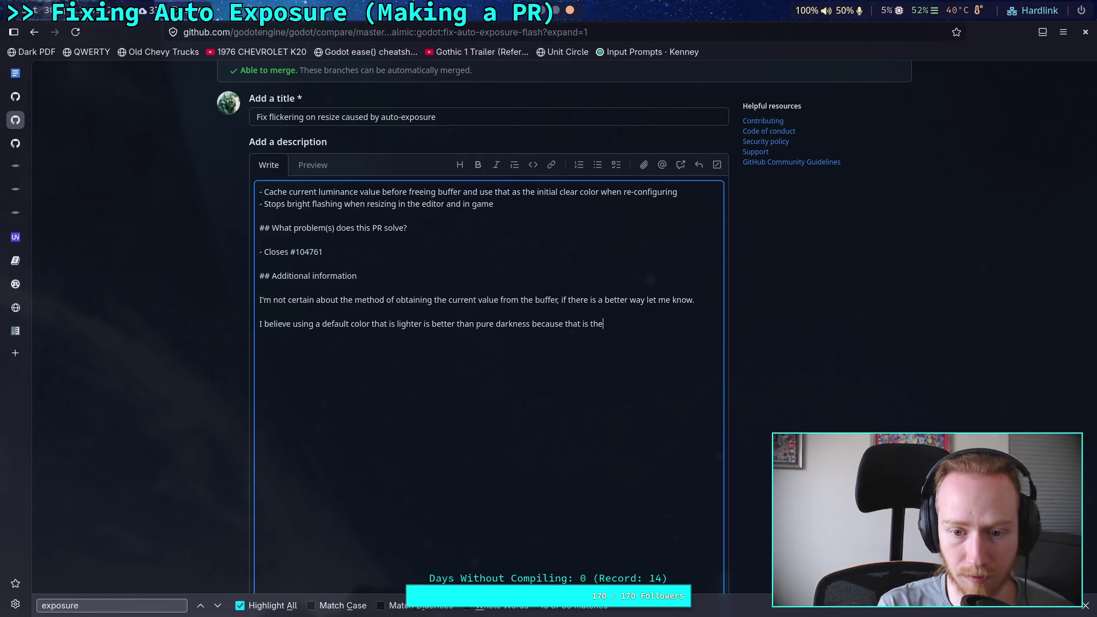
text( main c)
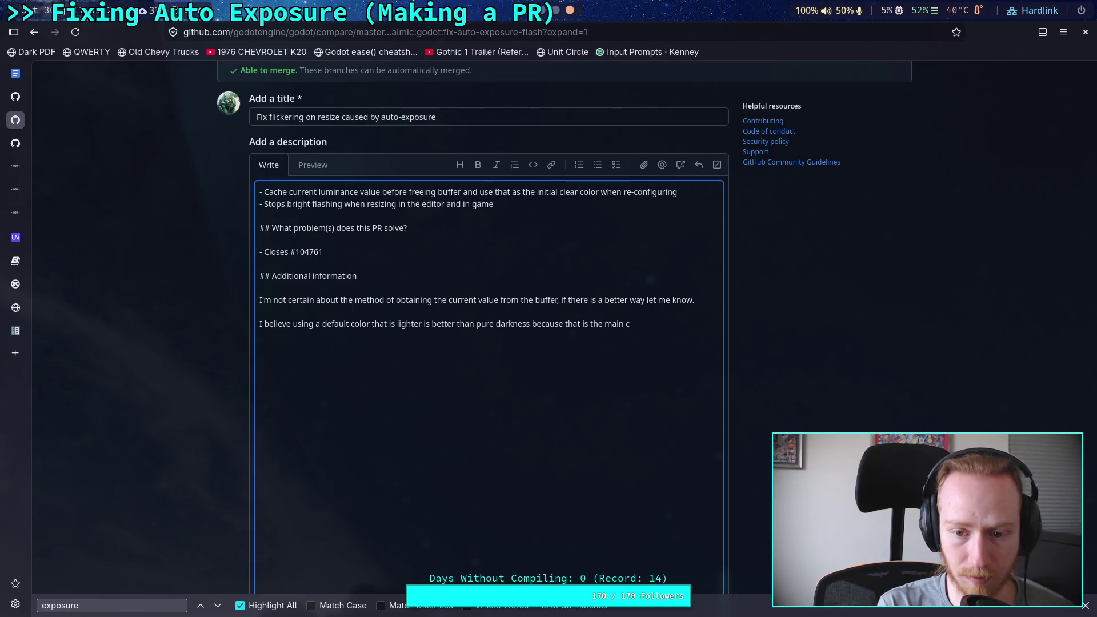
text(ause of)
key(BackSpace)
text(over-expous)
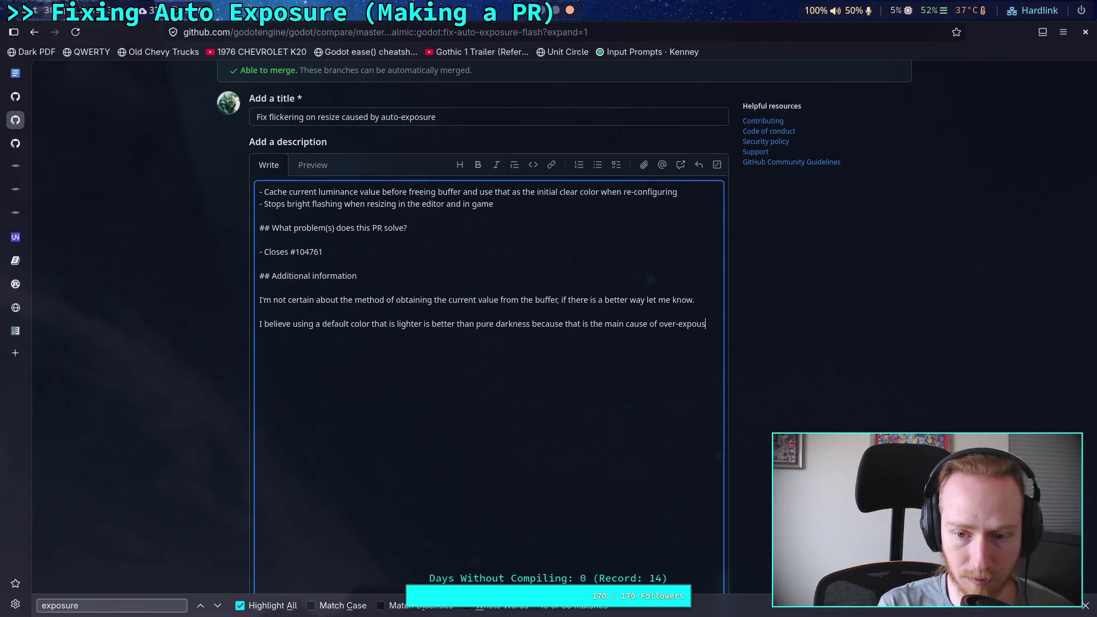
key(BackSpace)
key(BackSpace)
text(sure)
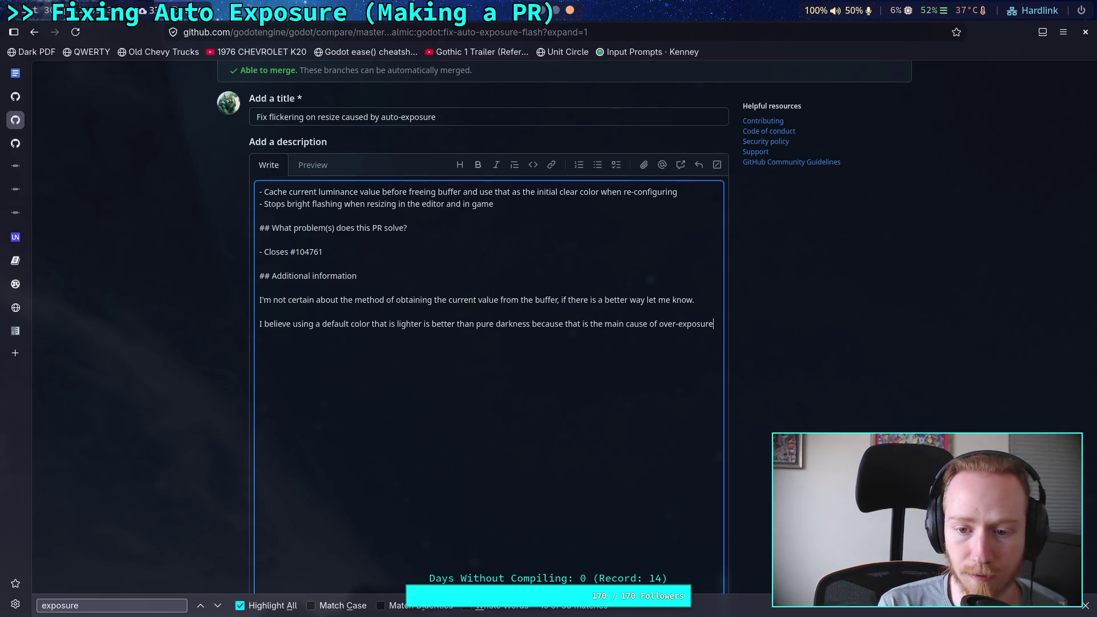
text( du)
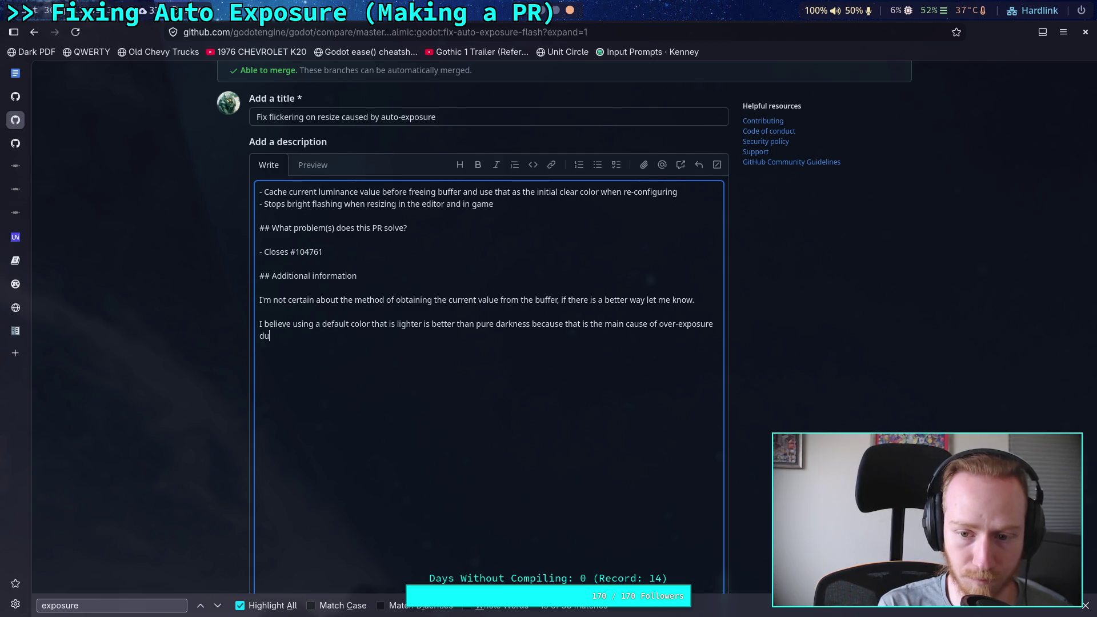
text(ring resizi)
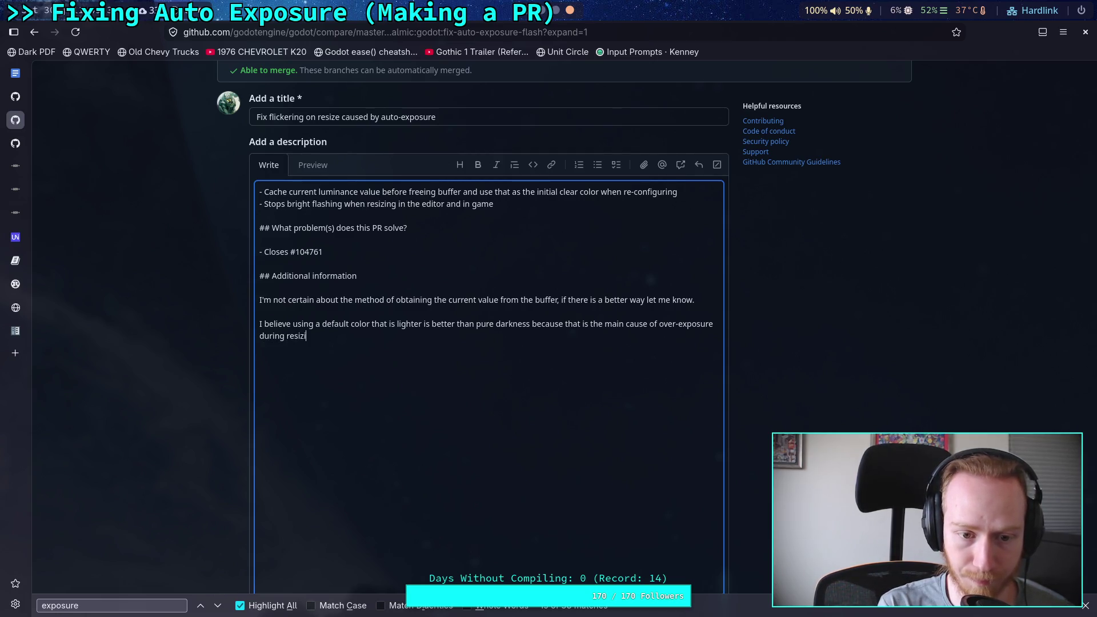
text(ng. omething happen)
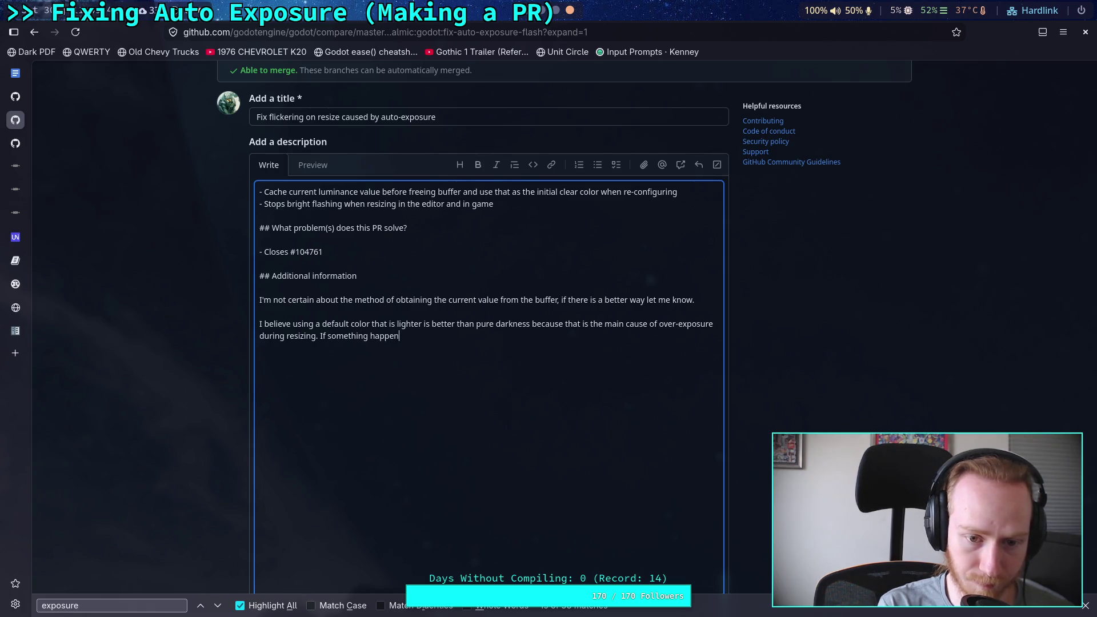
text(s, the defau)
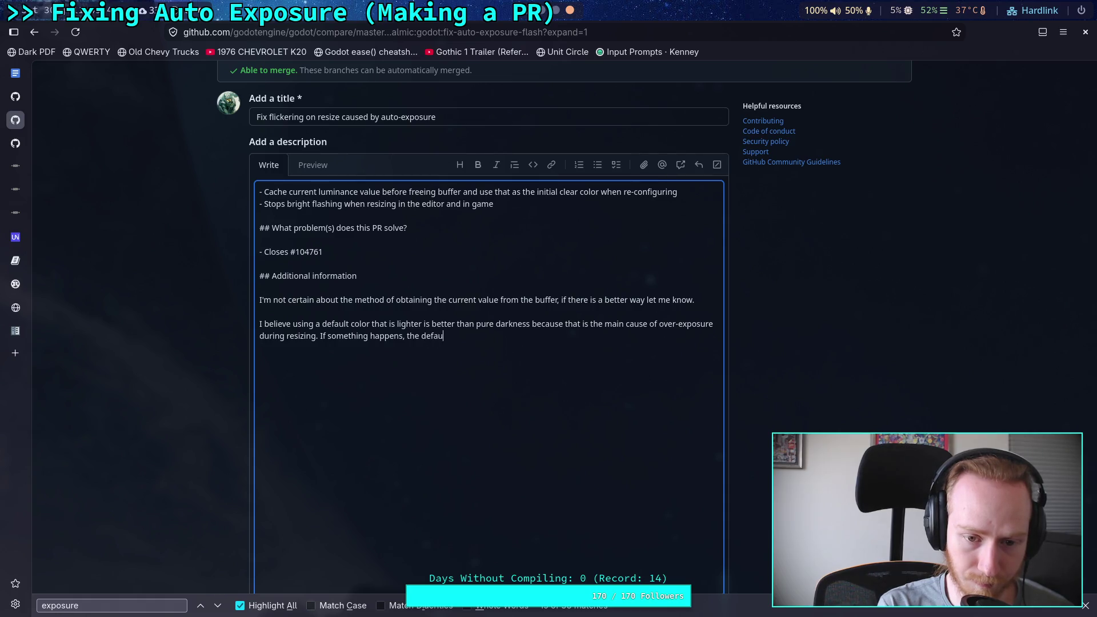
text(lt will)
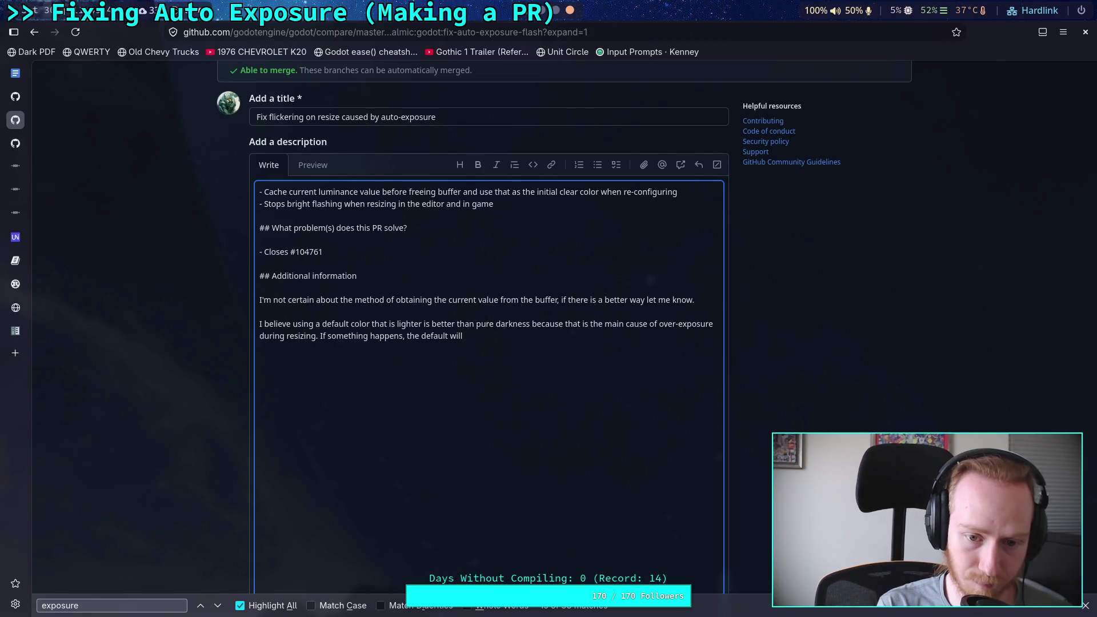
text(ave )
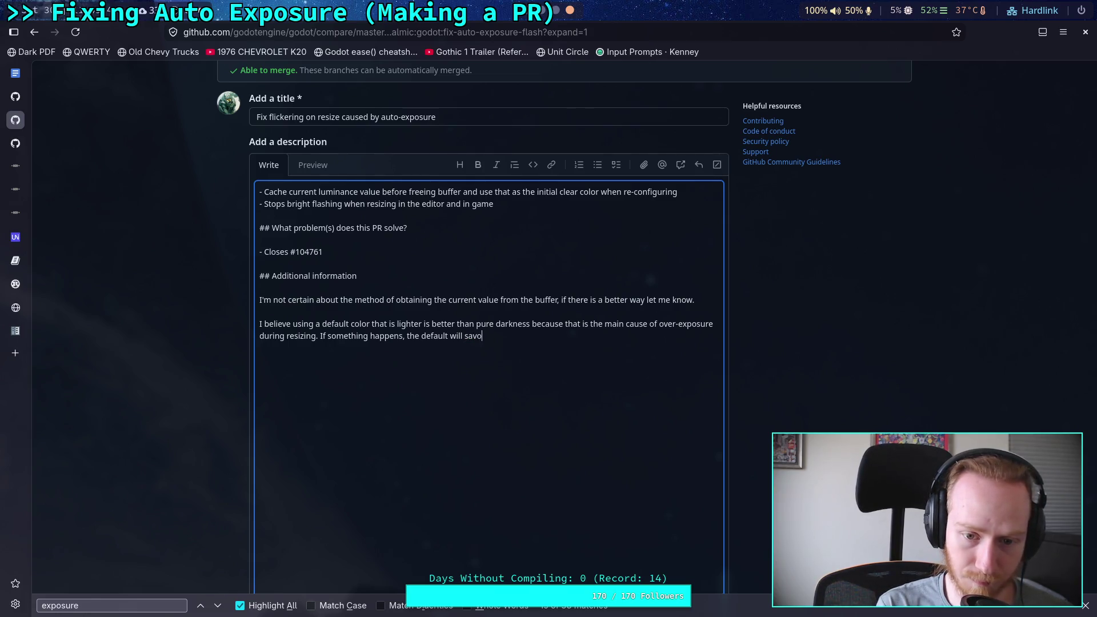
text(ou)
text(r eyes)
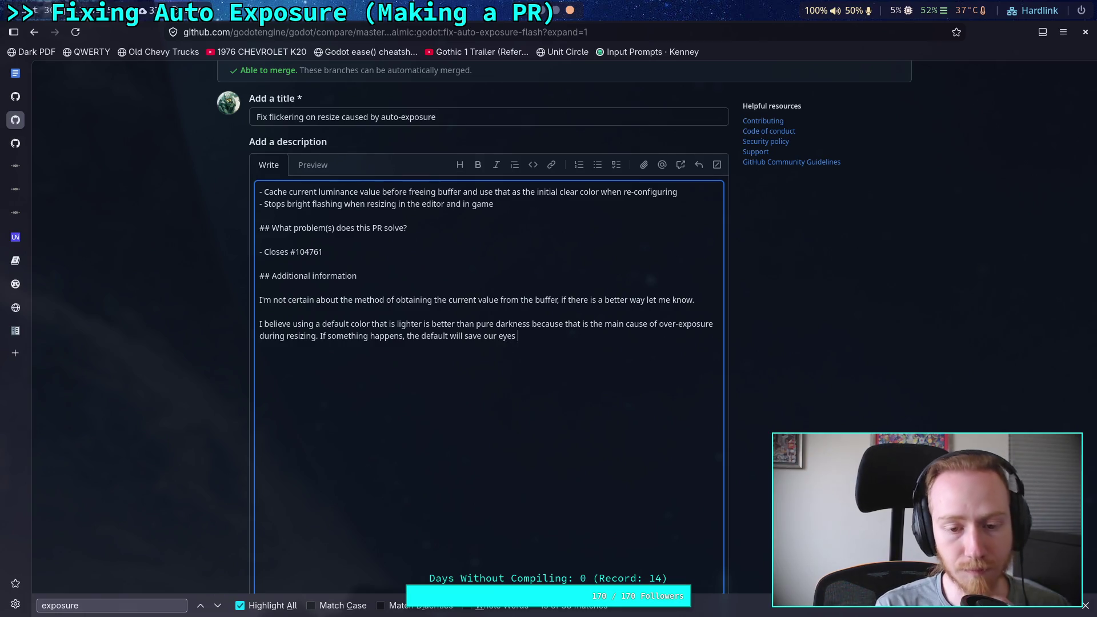
text( at the)
text(xpo)
text(ens)
text( of making a)
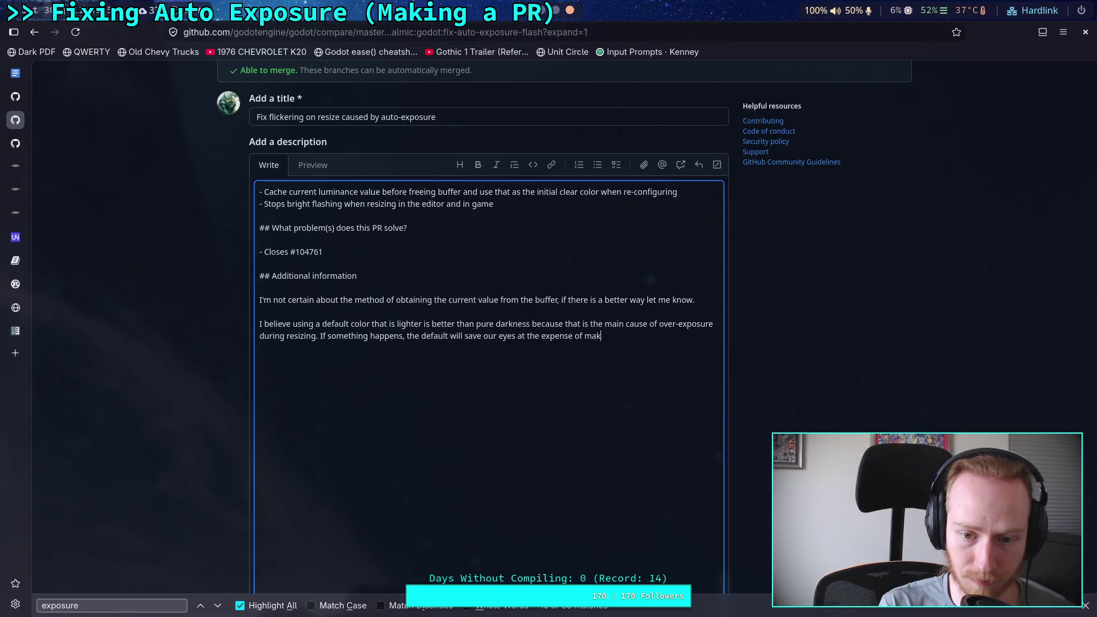
Add the trade-off that very dark scenes take a few seconds to show up.
text(y dark scene)
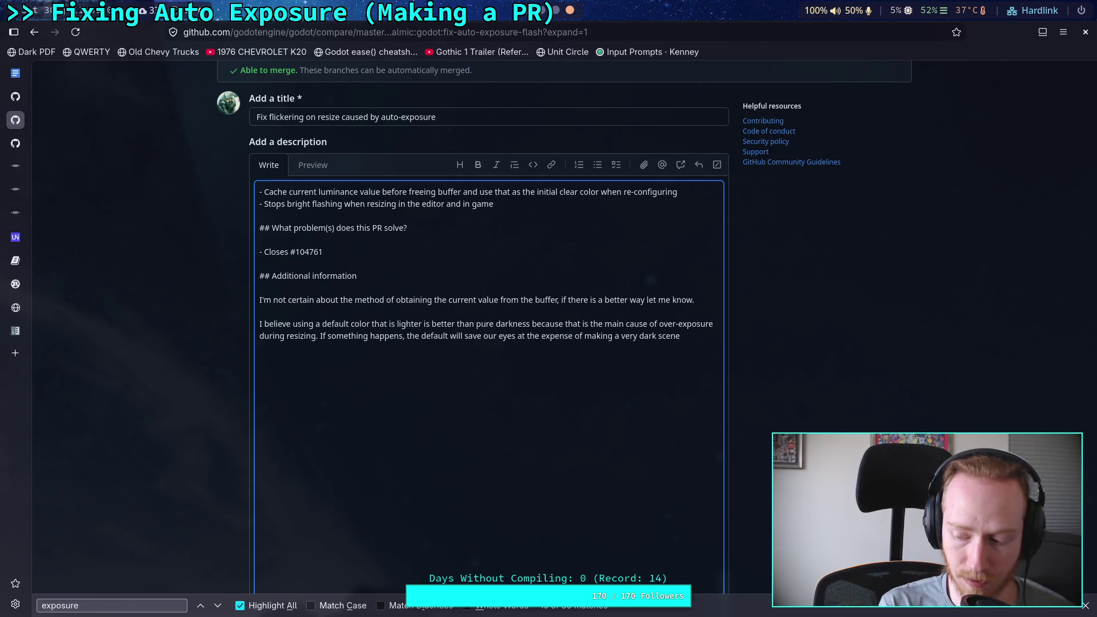
text(take a few seconds to)
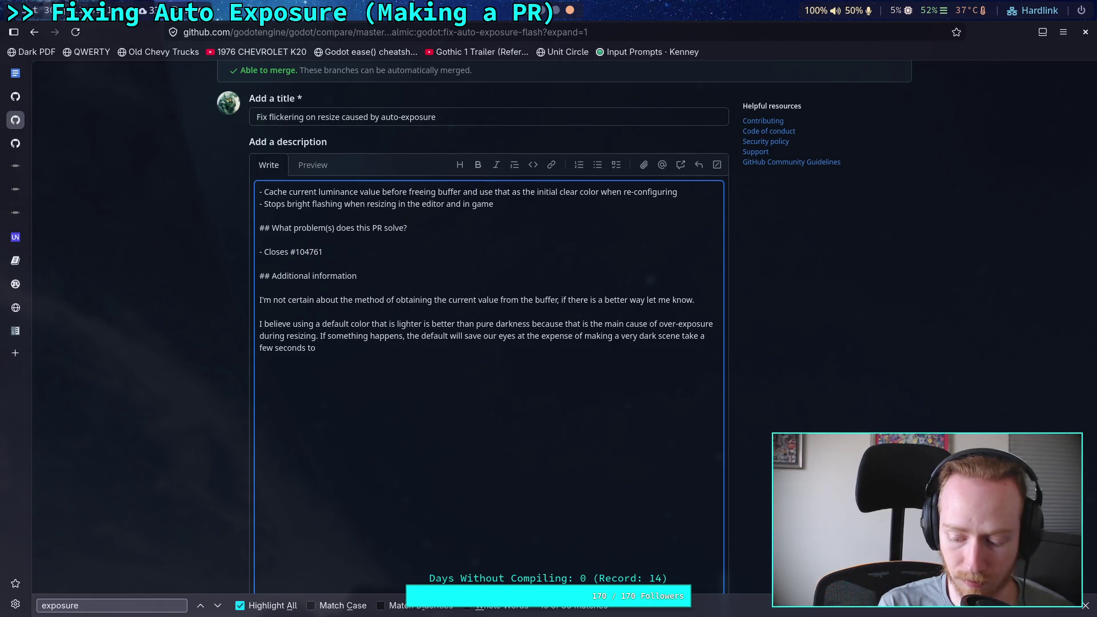
text(be)
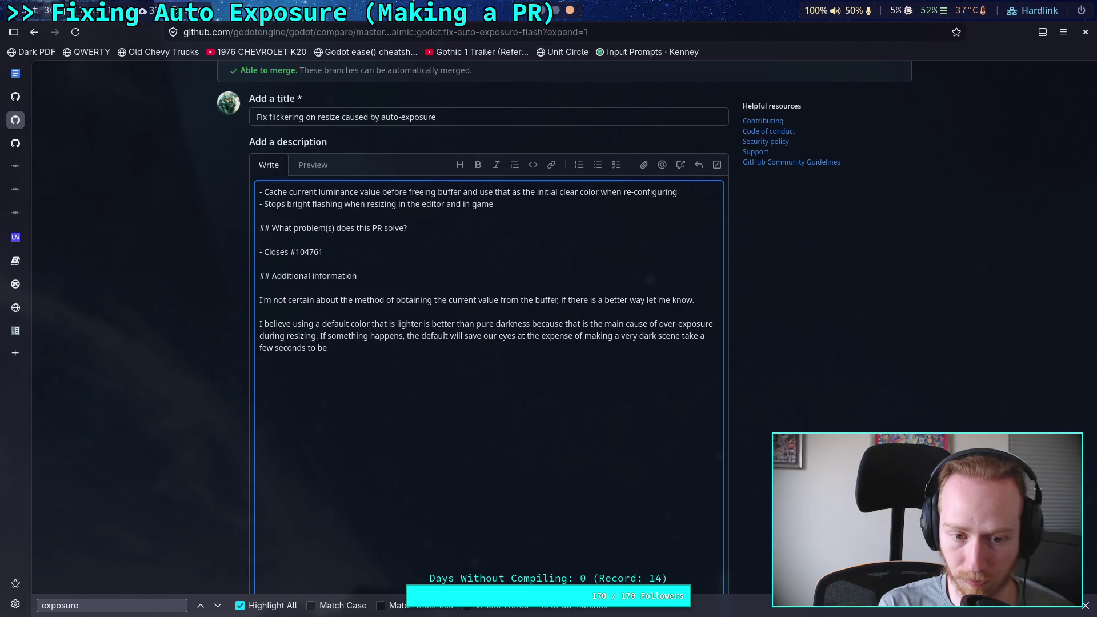
key(BackSpace)
key(BackSpace)
text(show up.)
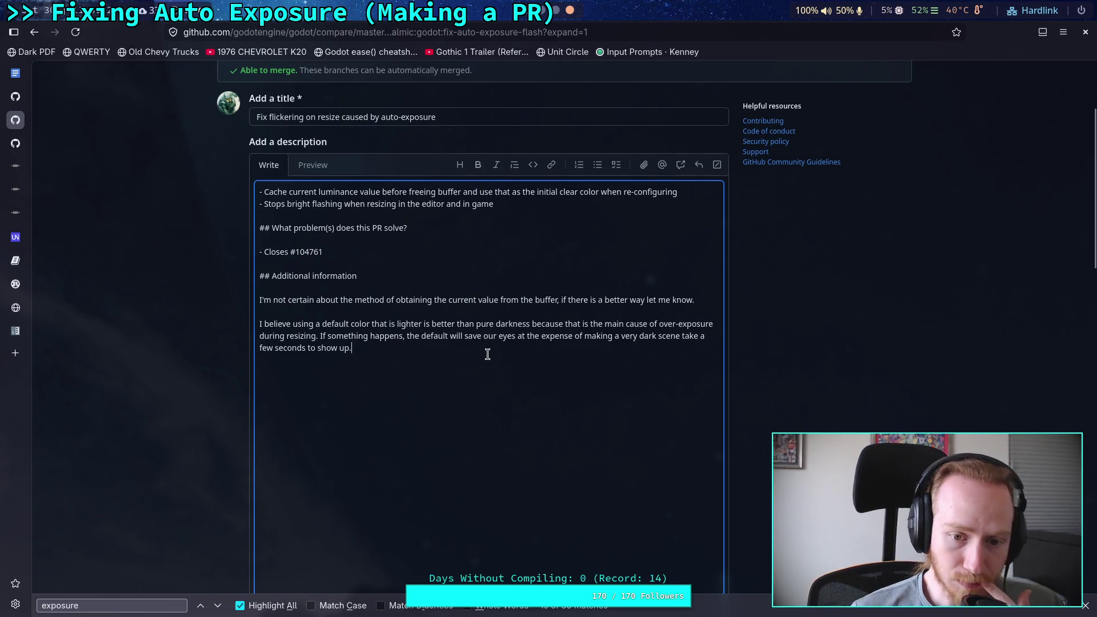
scroll(479, 357, down, 3)
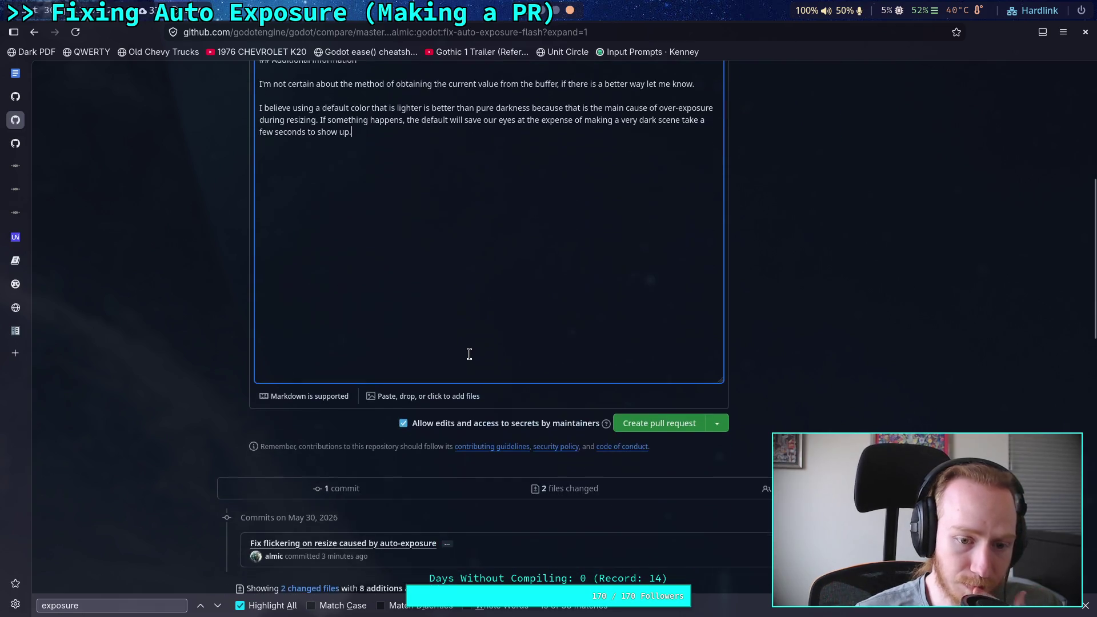
scroll(185, 364, down, 6)
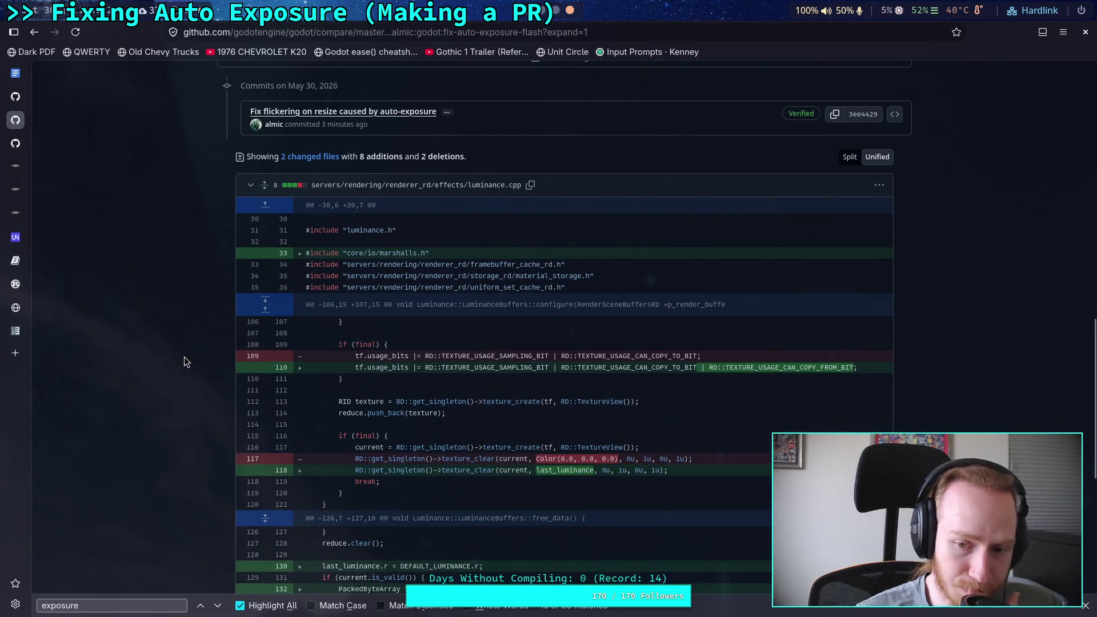
scroll(184, 357, down, 4)
scroll(184, 356, down, 3)
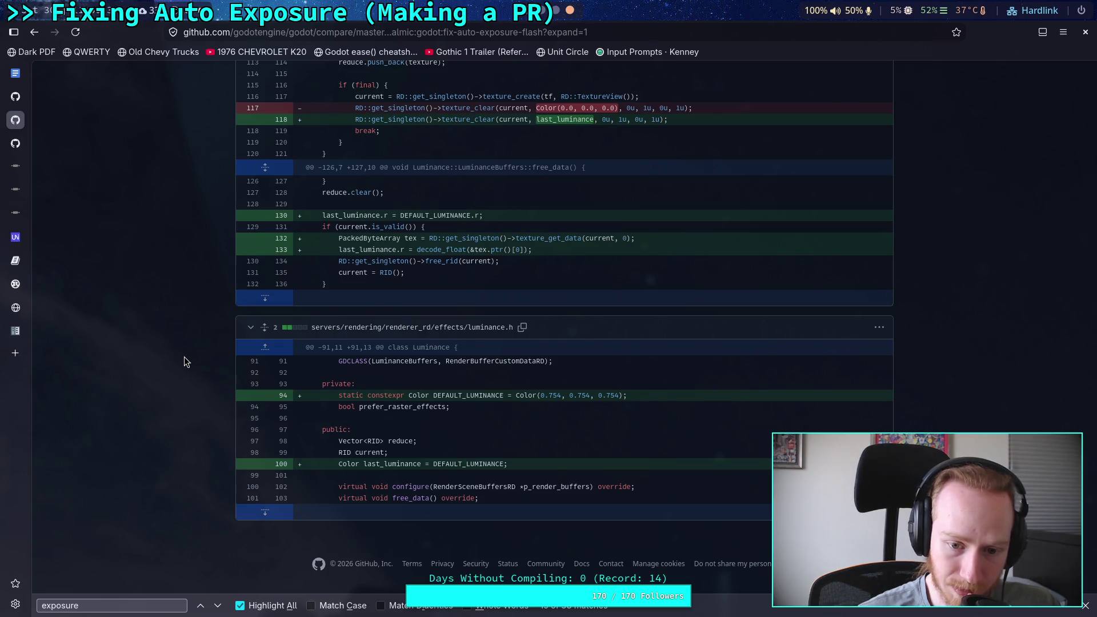
scroll(184, 357, up, 15)
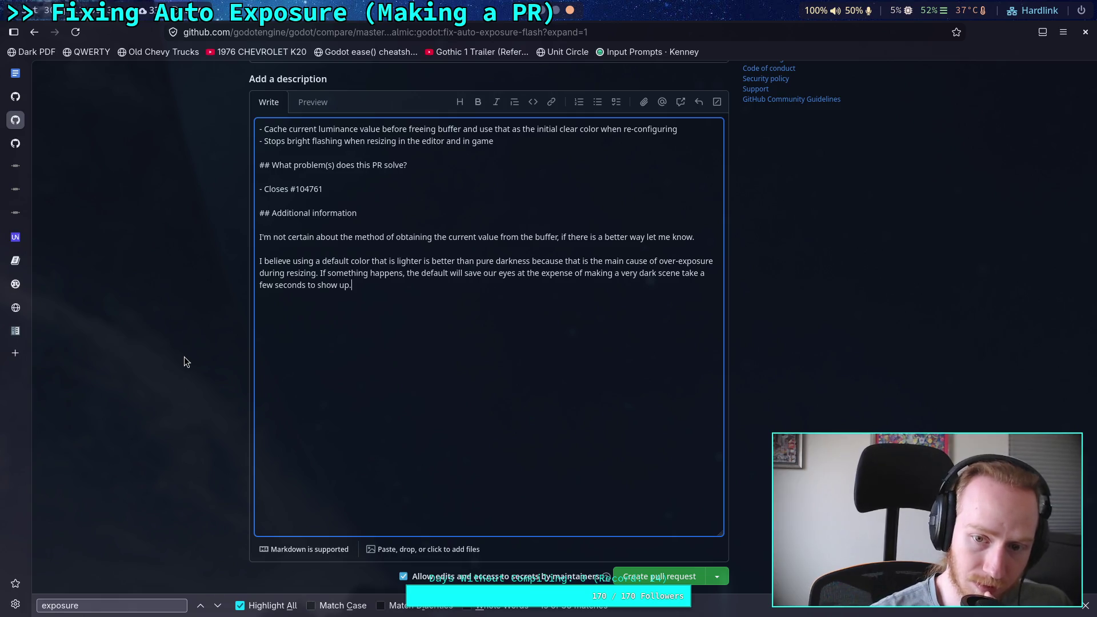
Add a remark disliking including `marshalls.h` for what is effectively a 4-byte reinterpret cast.
click(700, 236)
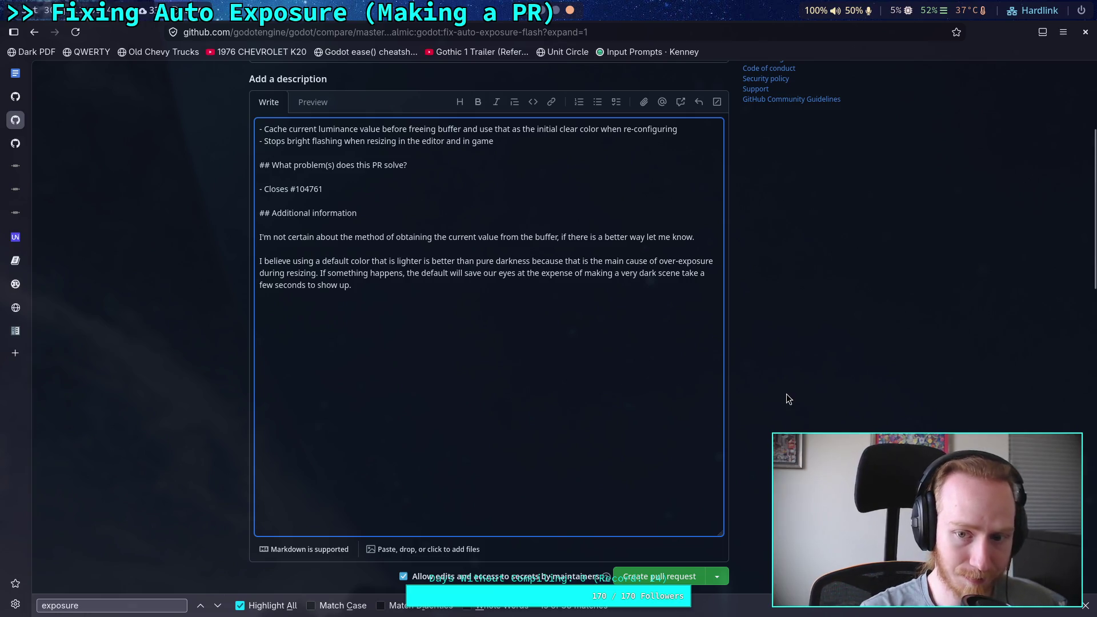
text(I)
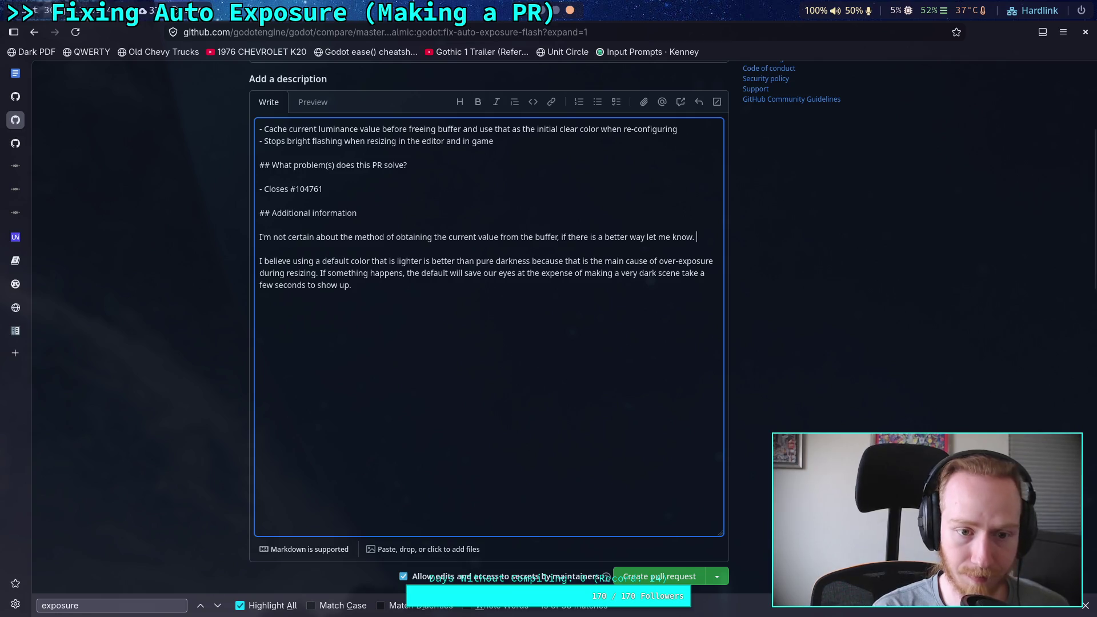
text('m)
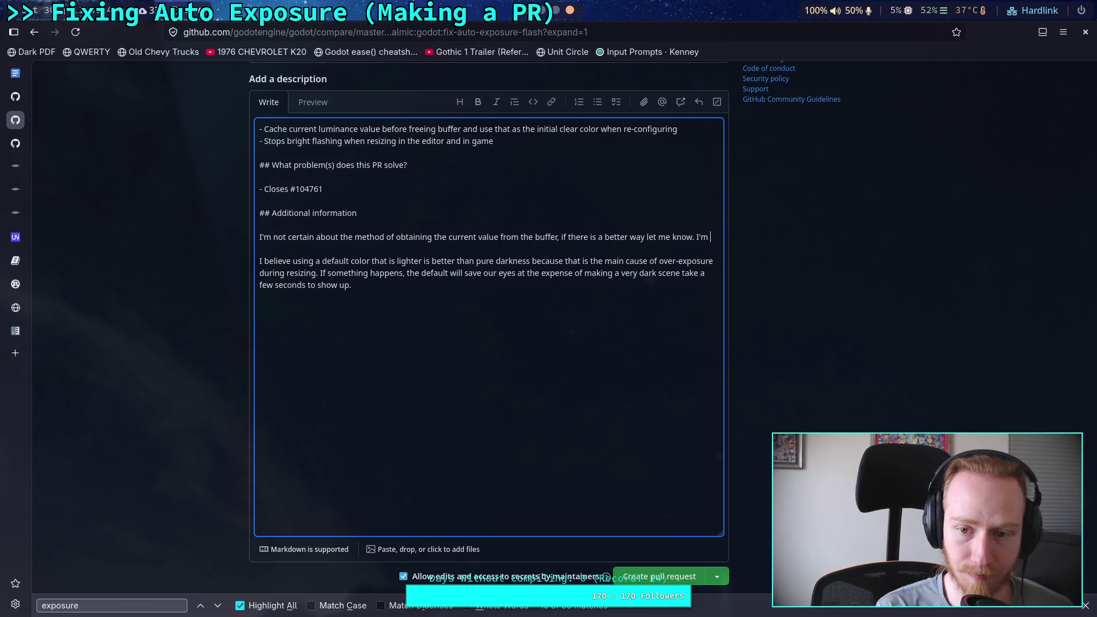
text( not a fan of i)
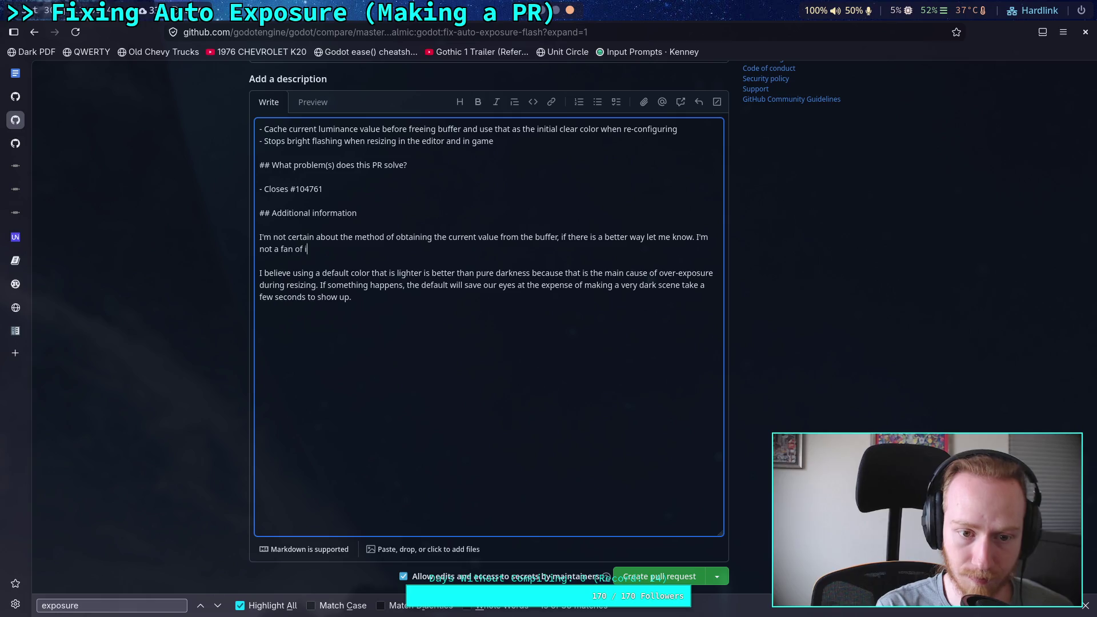
text(ncluding m)
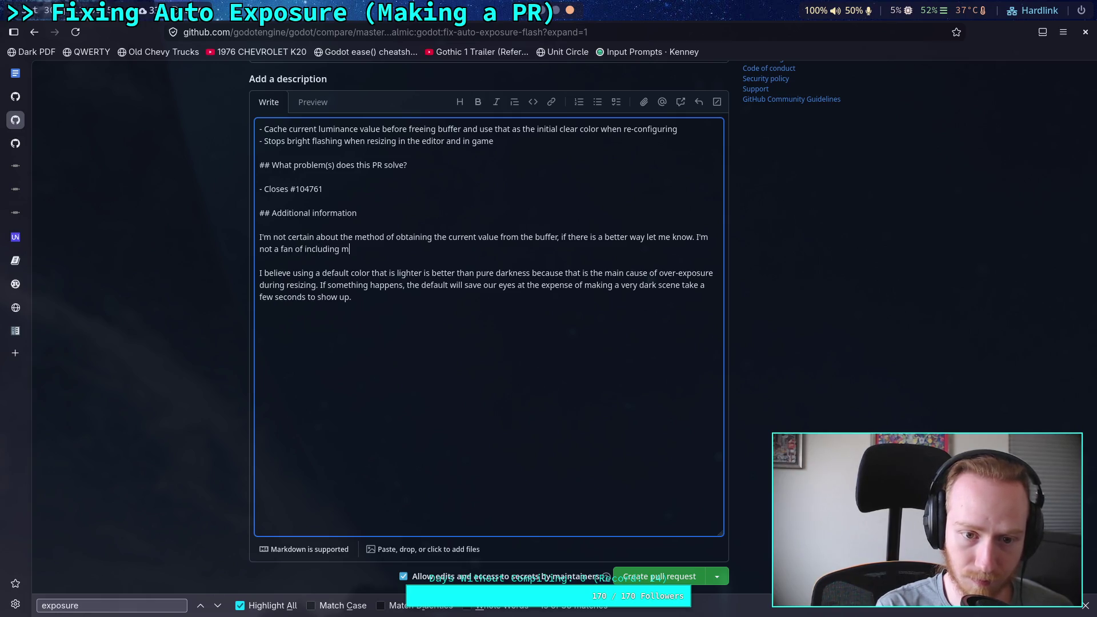
key(BackSpace)
text(`marshalls)
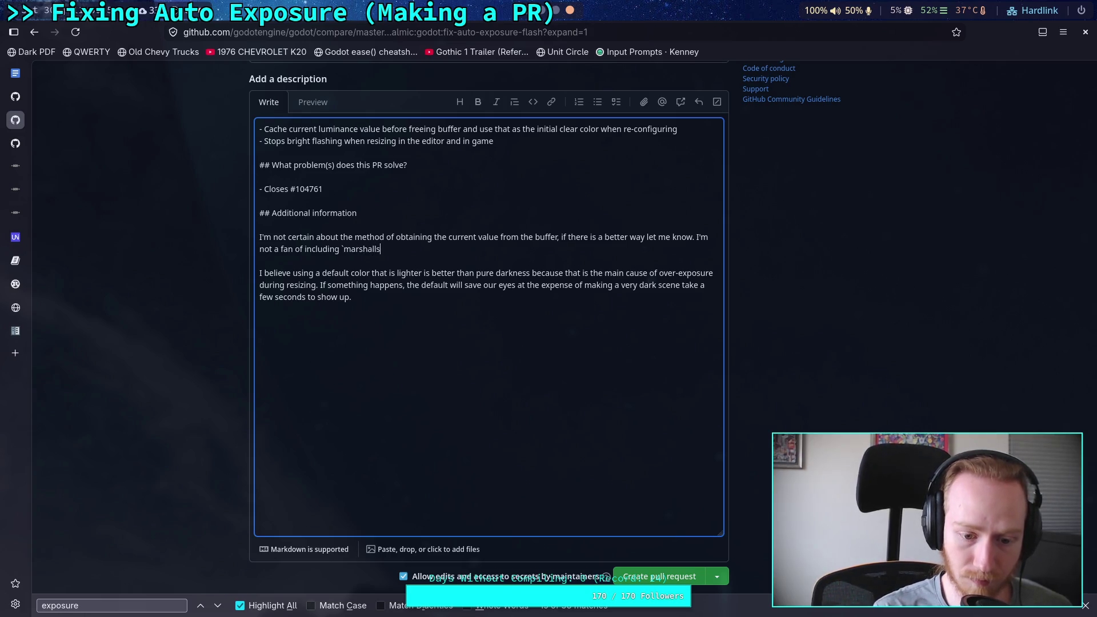
scroll(740, 363, down, 6)
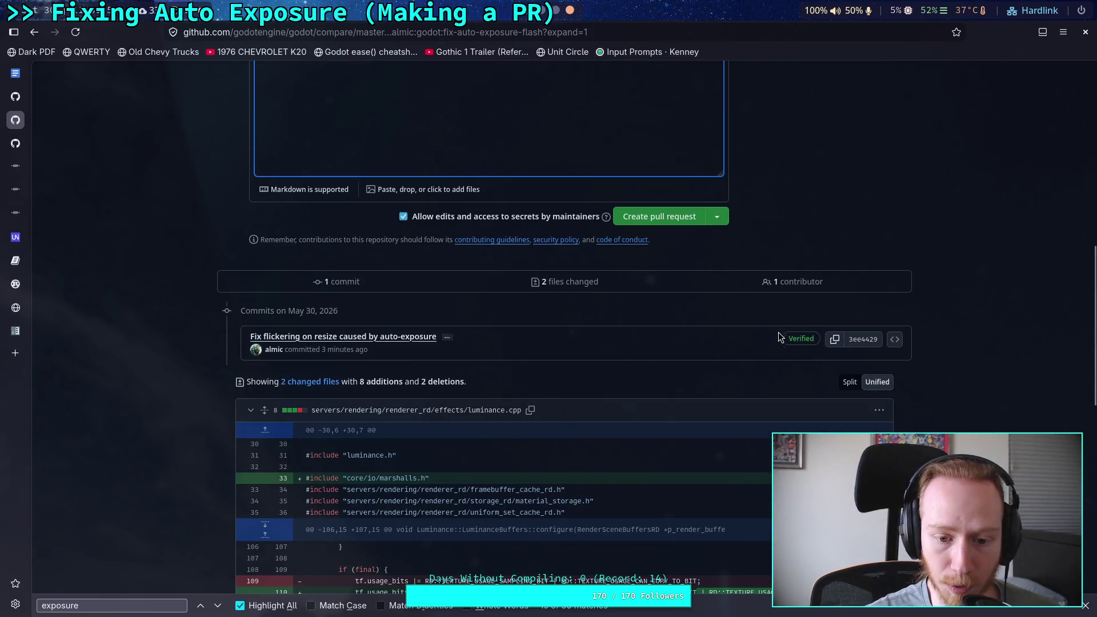
text(lls.h` )
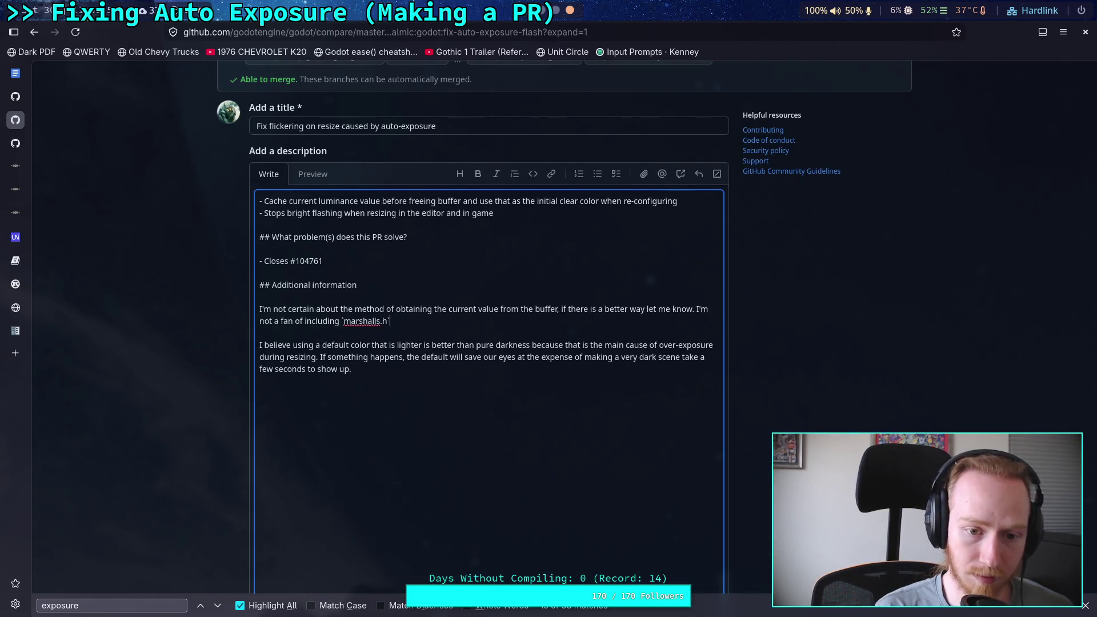
text(for what i)
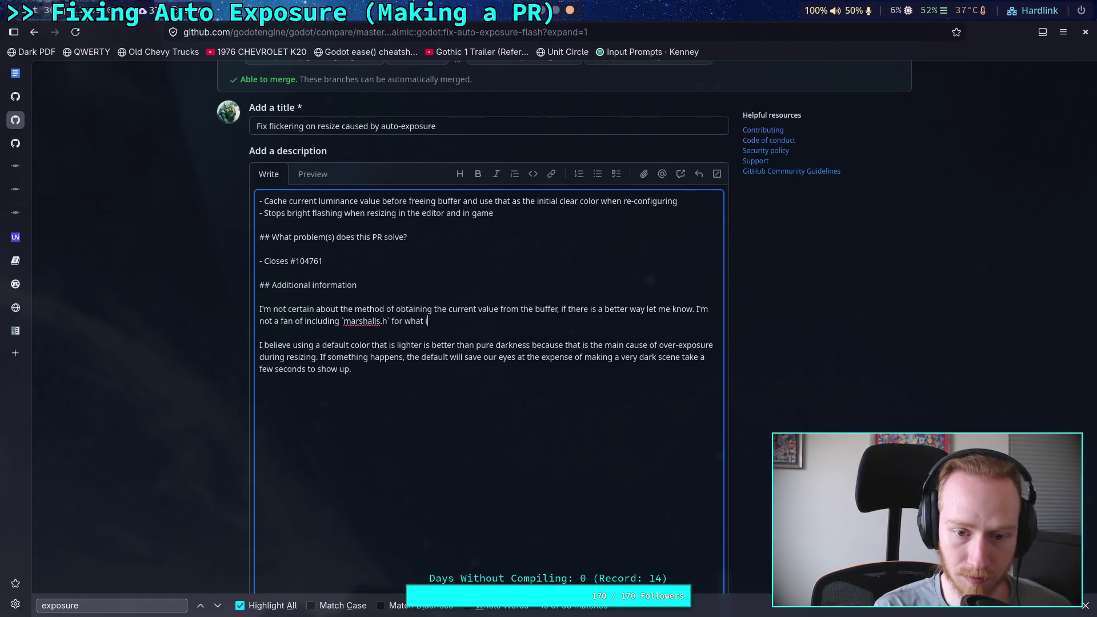
text(s effectiv)
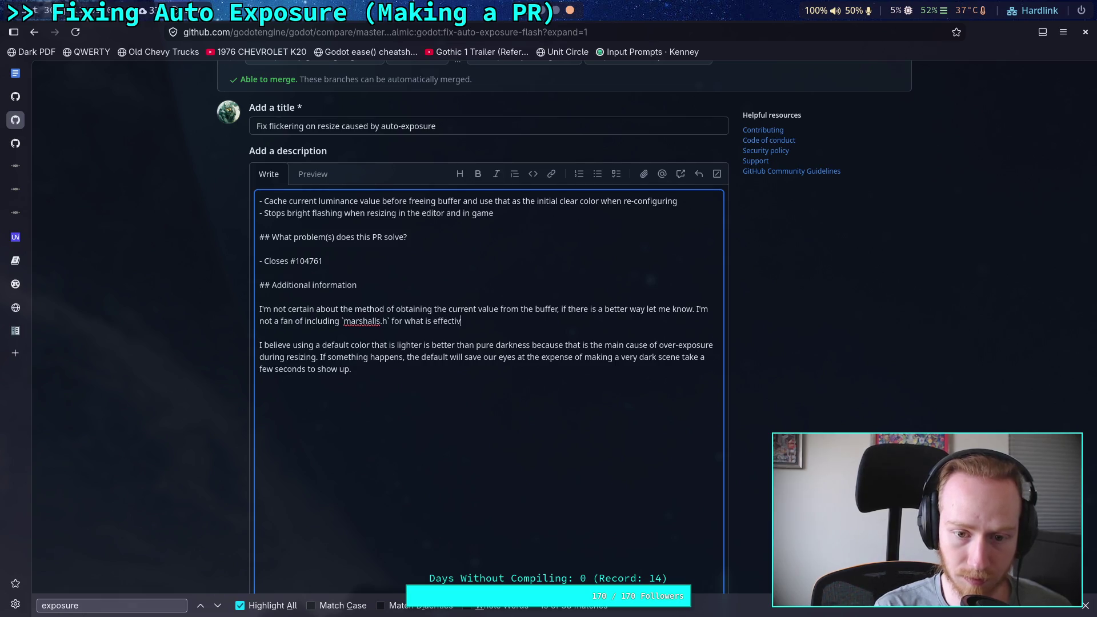
text(ely a reinte)
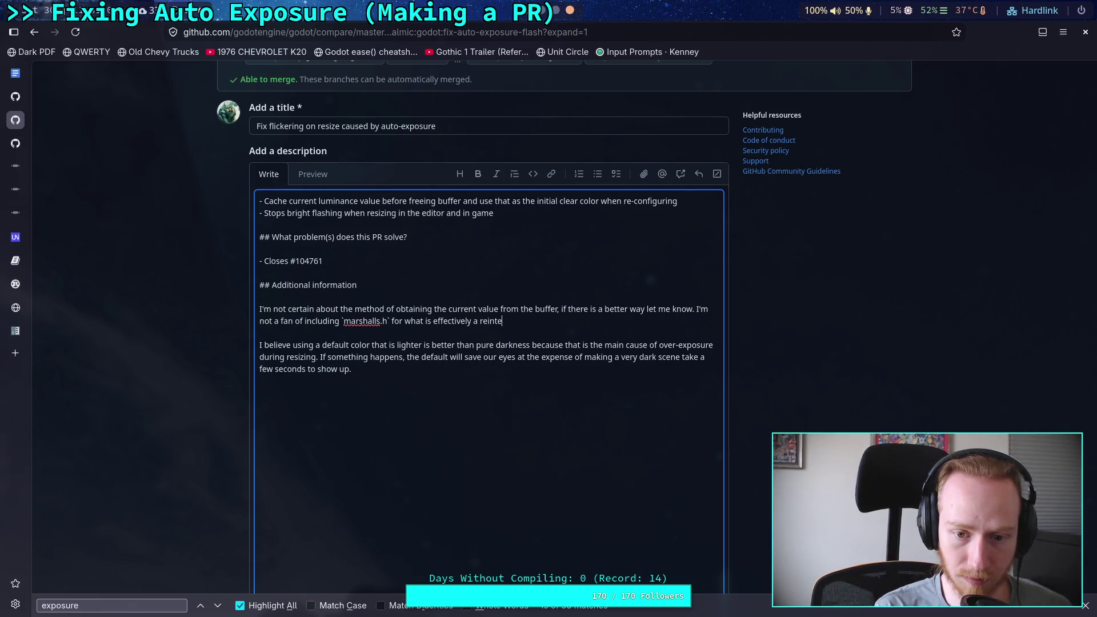
text(rpret cast )
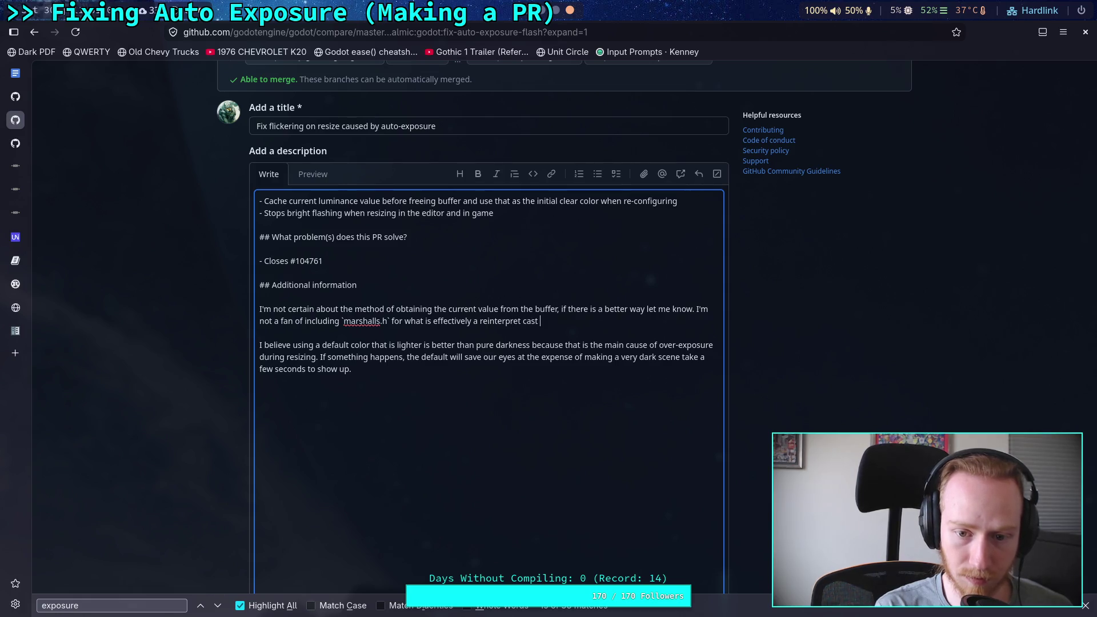
text(of 4 bytes)
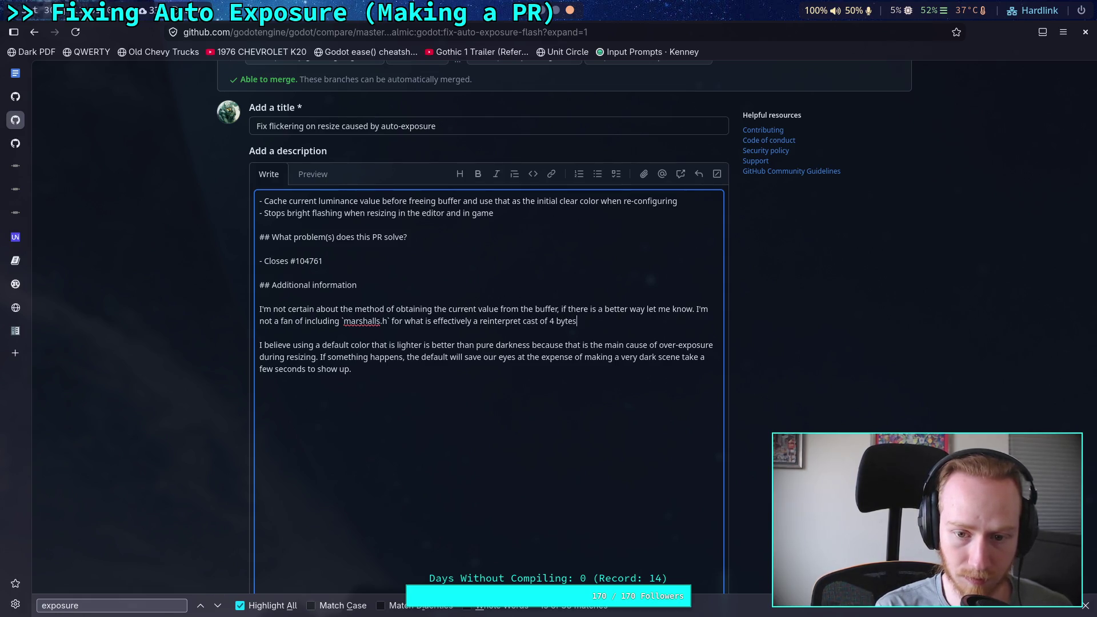
text(, )
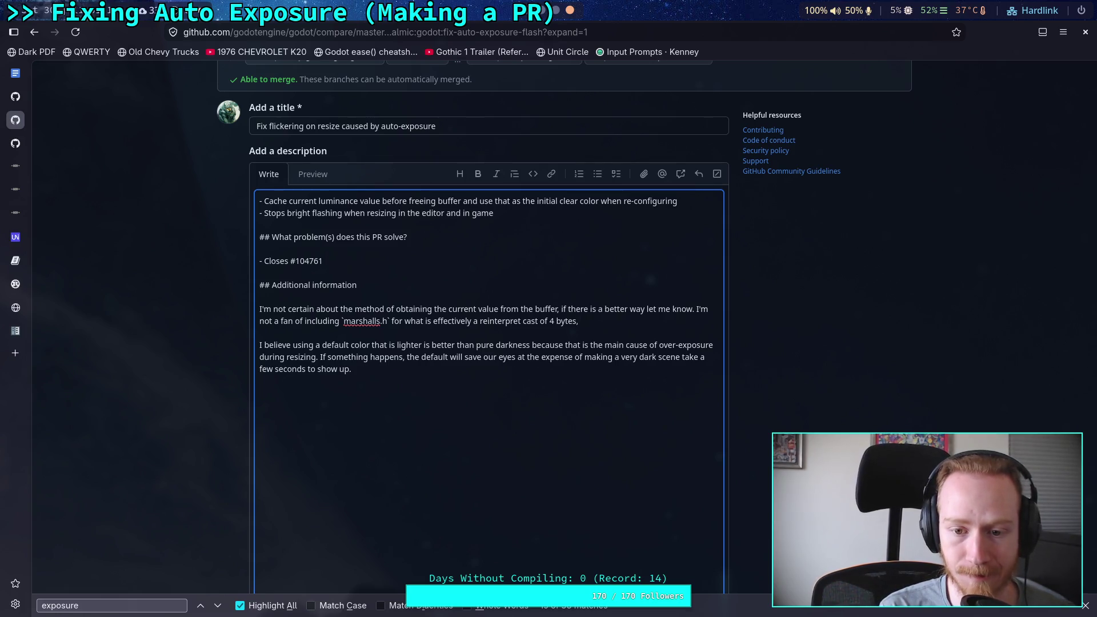
text(but )
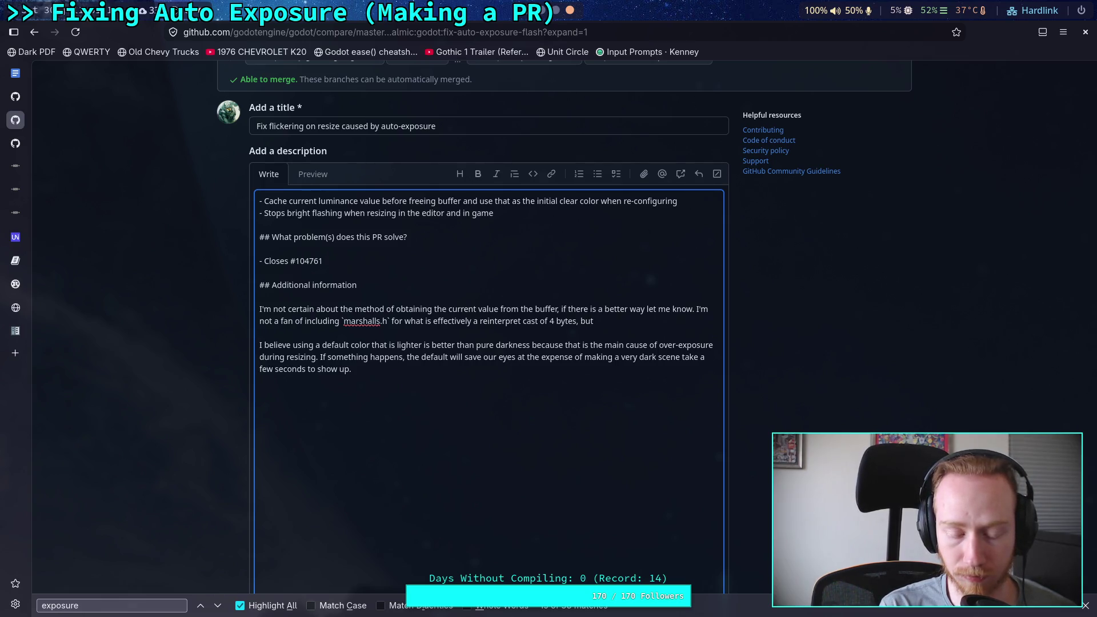
text(I supp)
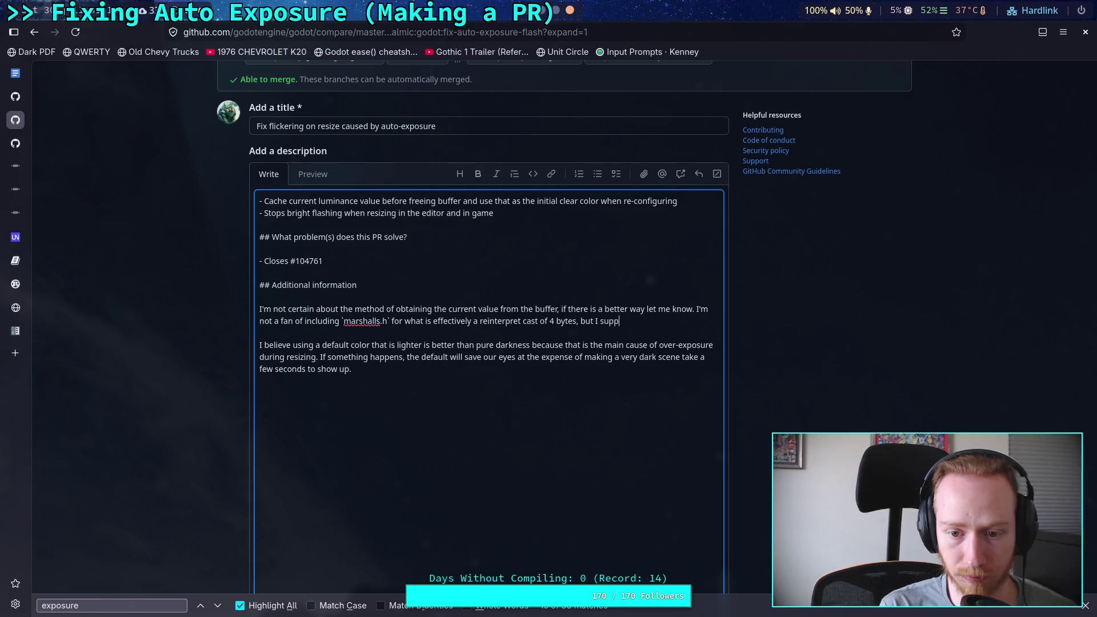
text(ose it's b)
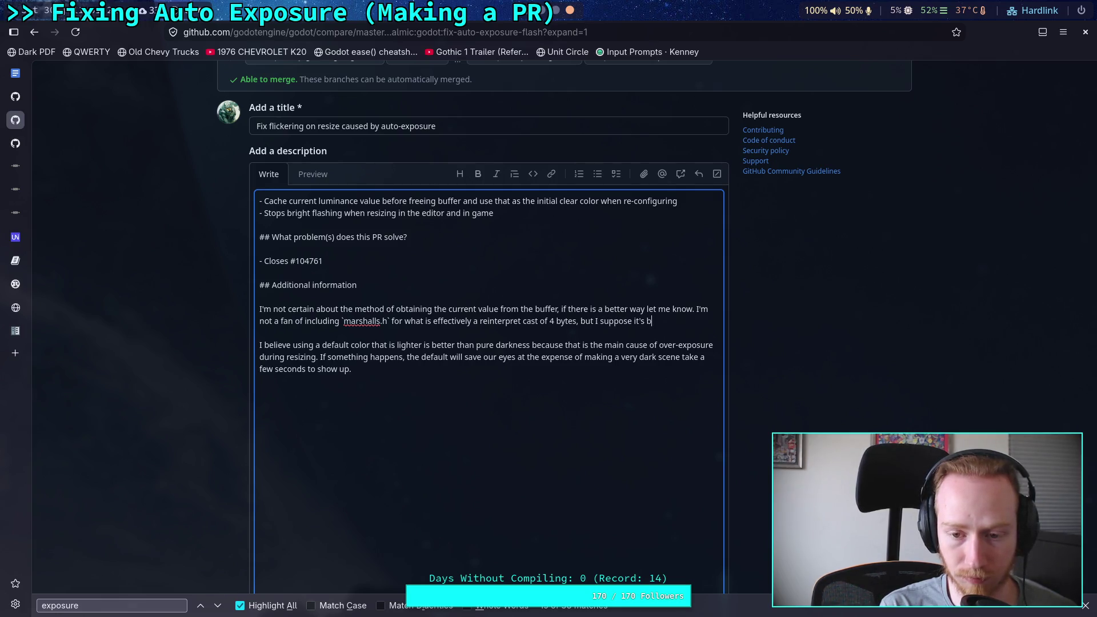
text(etter to use )
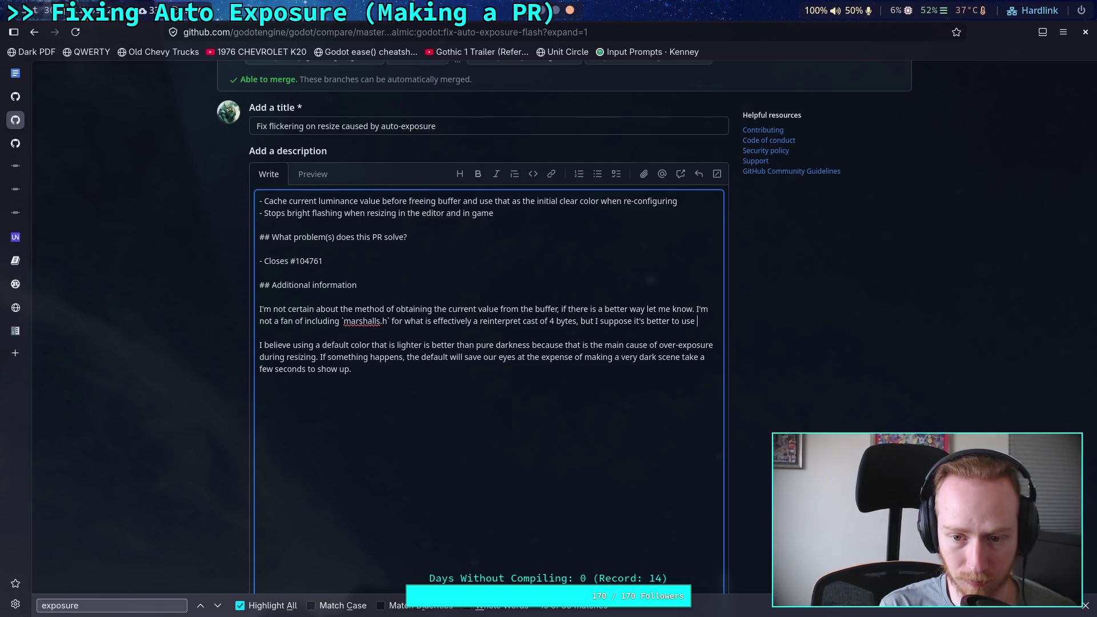
Finish the sentence: better to use official APIs instead of hacking in a direct cast.
text(offi)
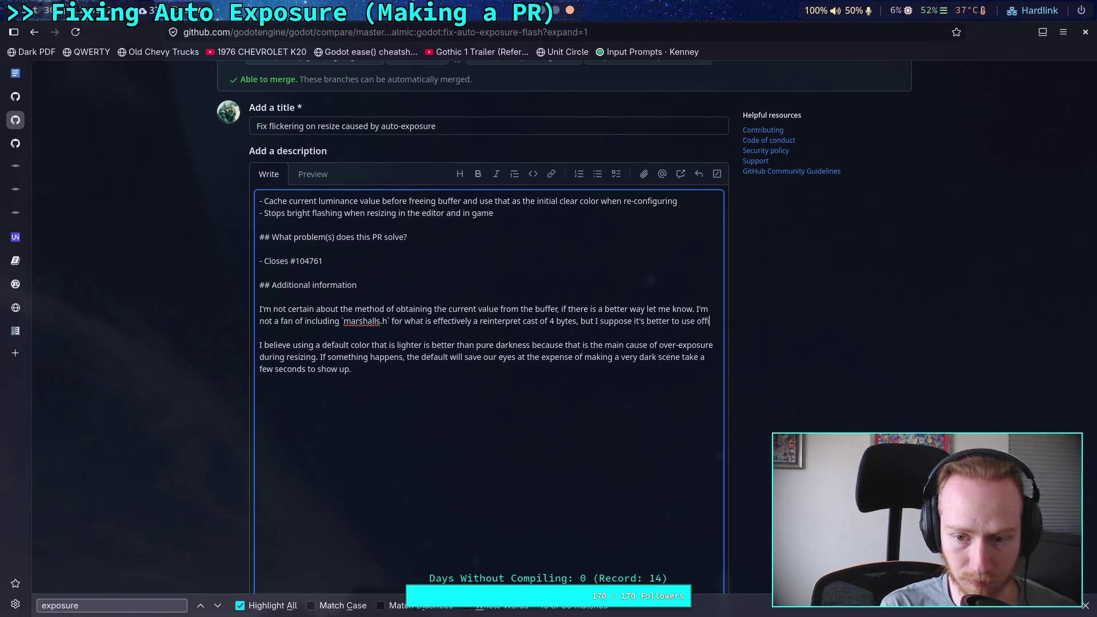
text(cial API)
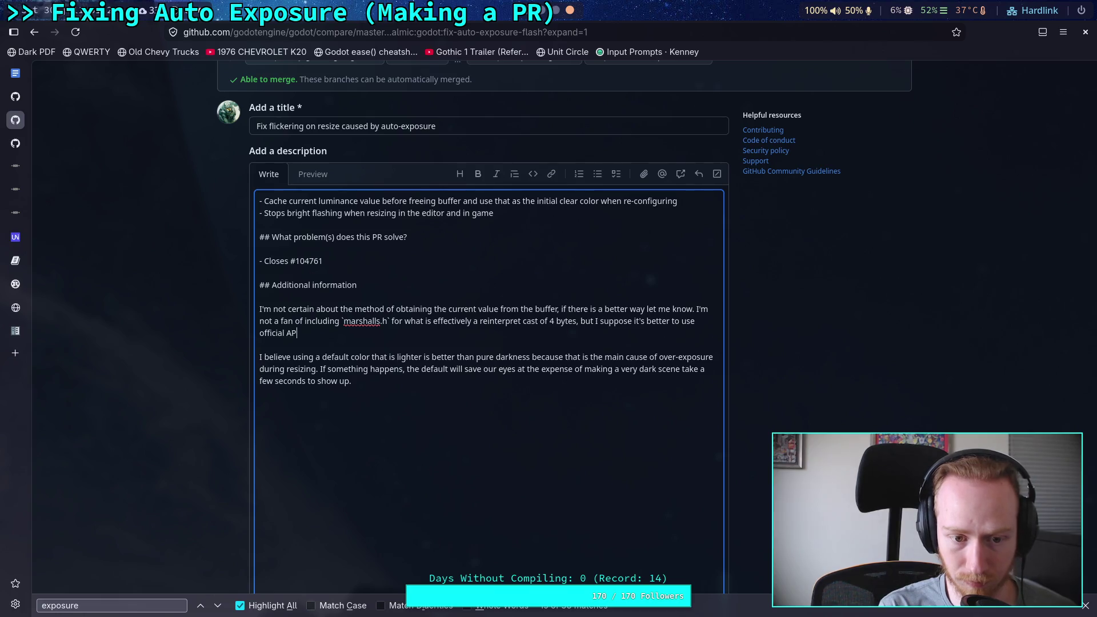
text(s instead )
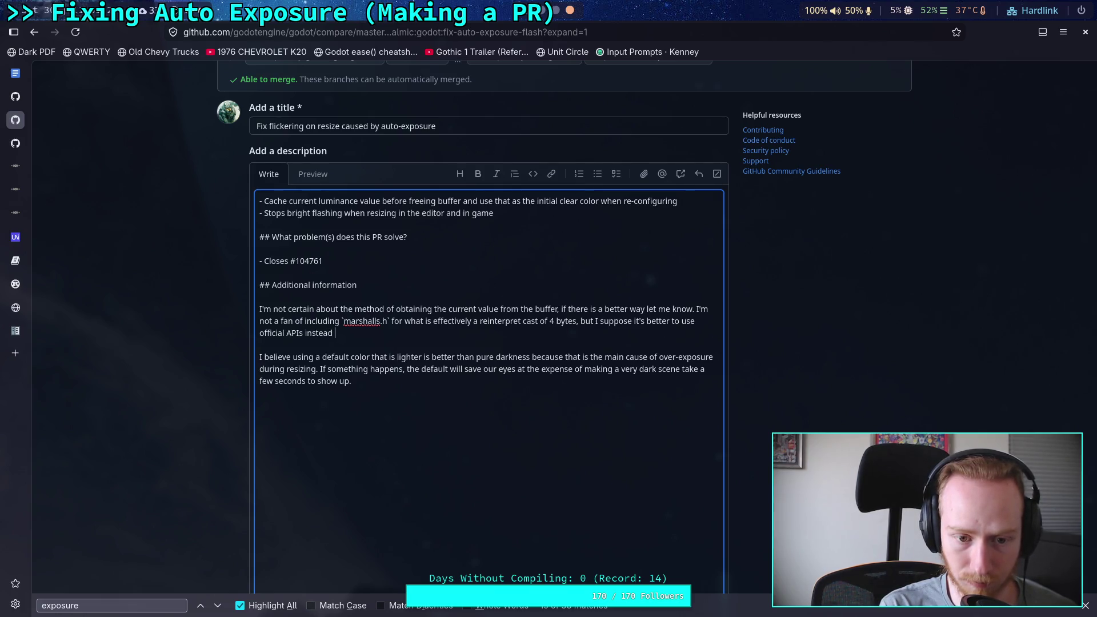
text(of h)
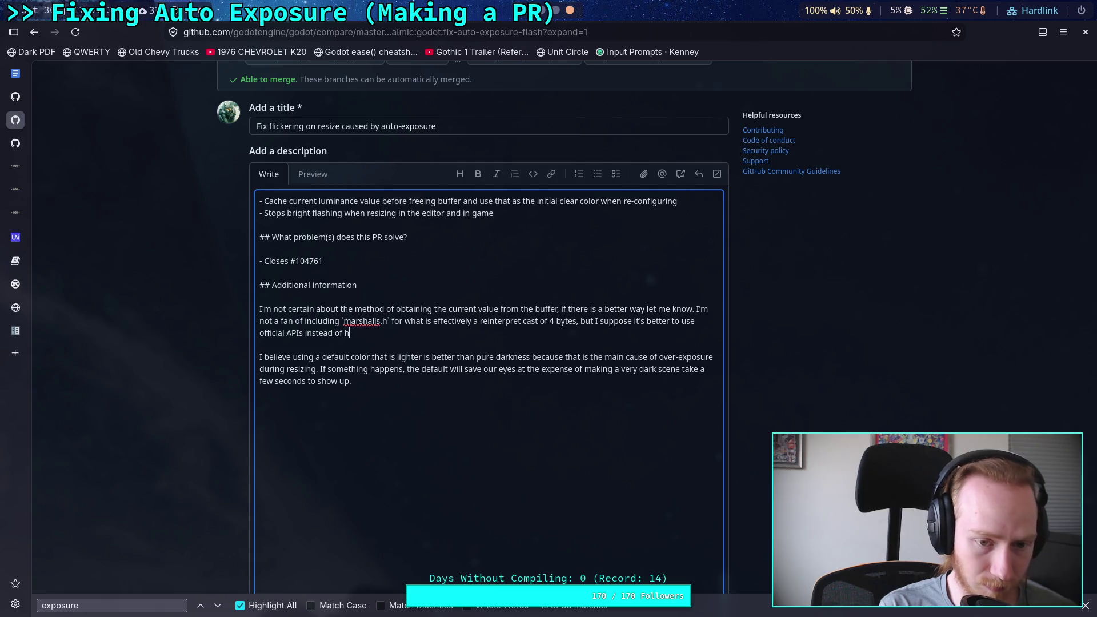
text(acking in a direct   I b)
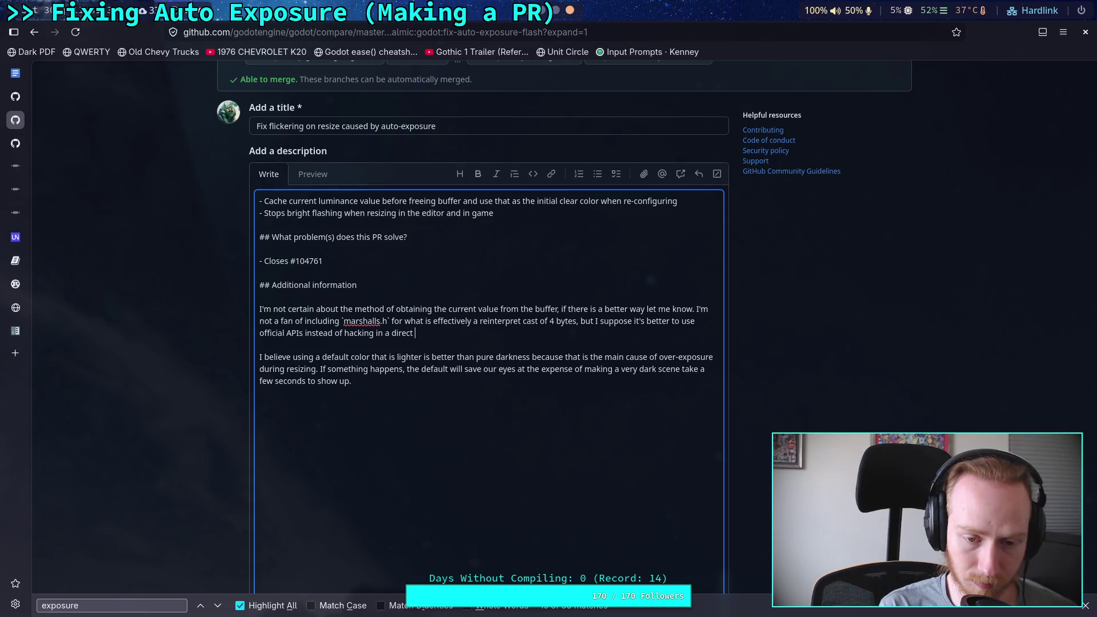
text(elieve using a d)
key(BackSpace)
key(BackSpace)
key(BackSpace)
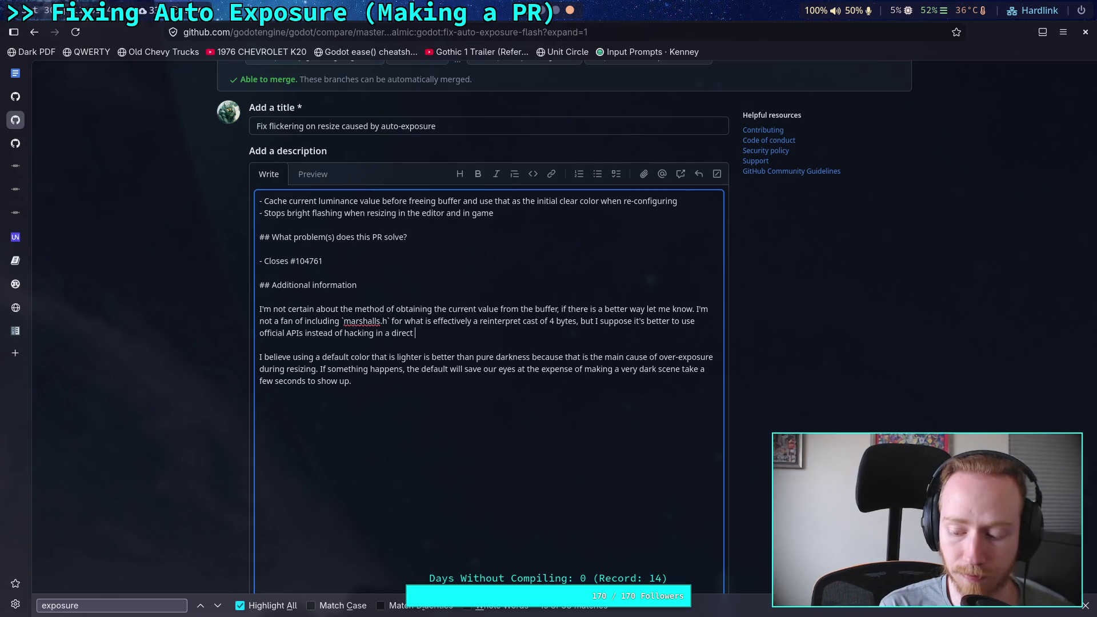
text(cast.)
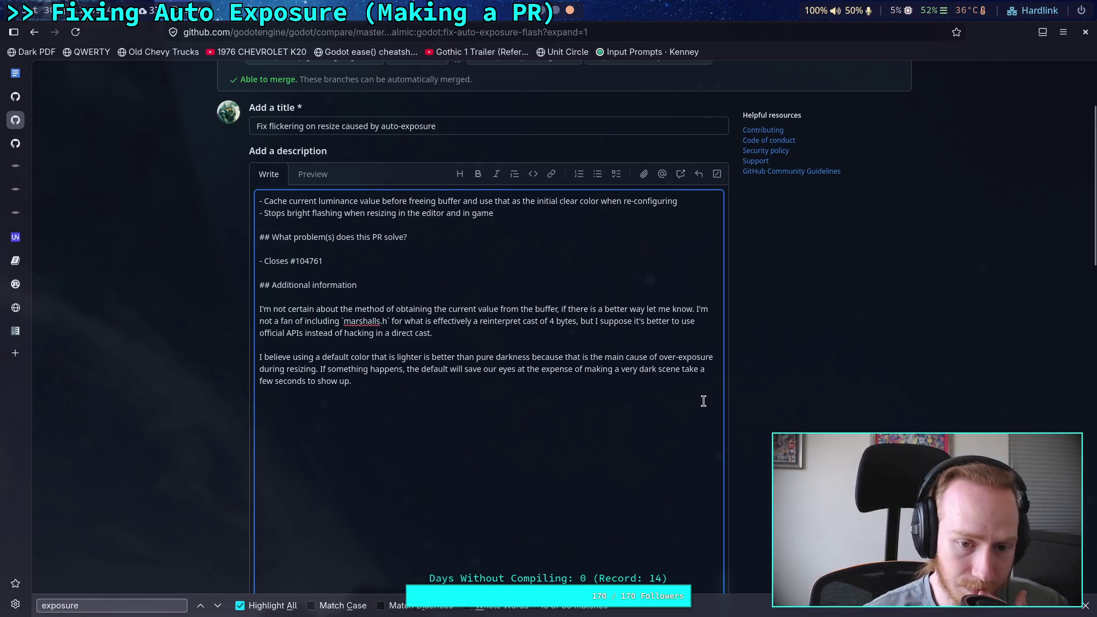
click(313, 175)
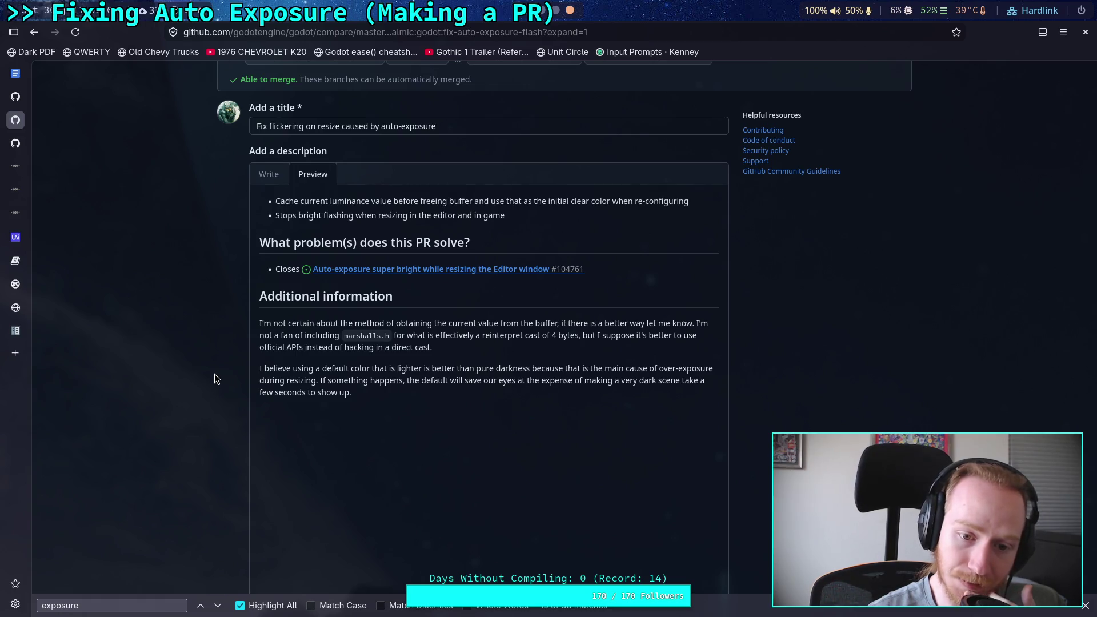
scroll(214, 373, down, 2)
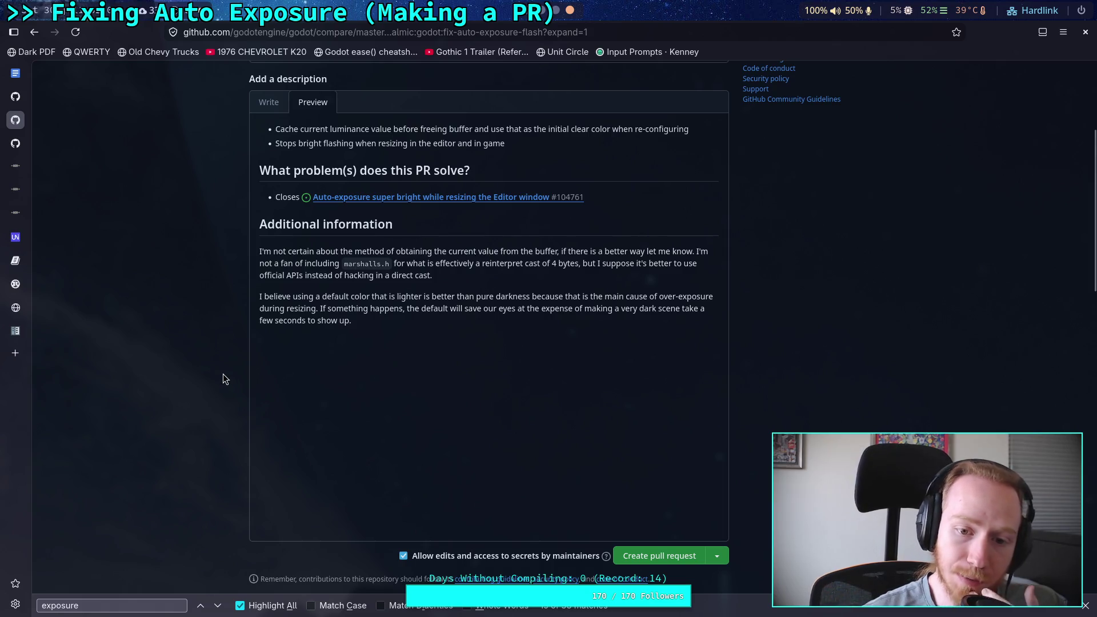
click(269, 102)
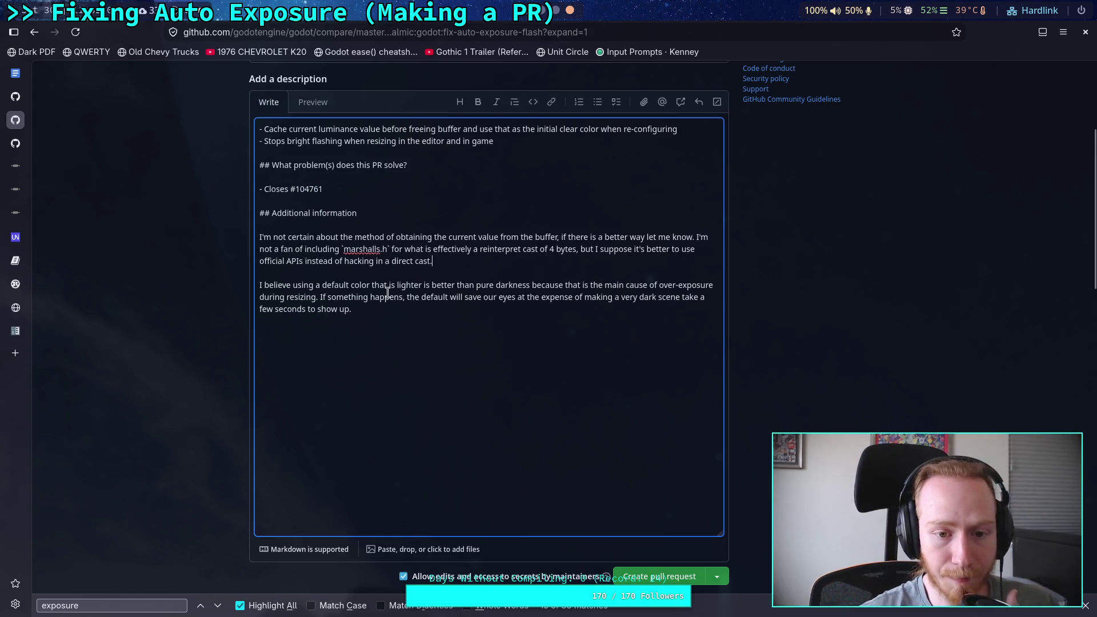
Prepend 'The default clear for current is equivalent to the GRAY color' to the last paragraph, then open the godot terminal workspace.
click(263, 279)
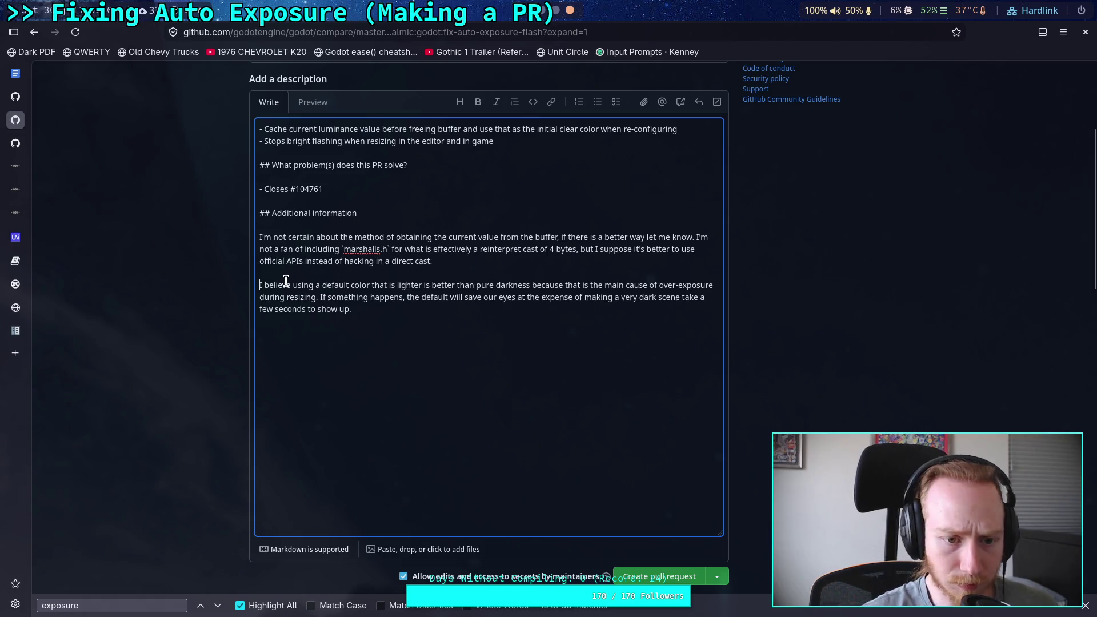
text(The default)
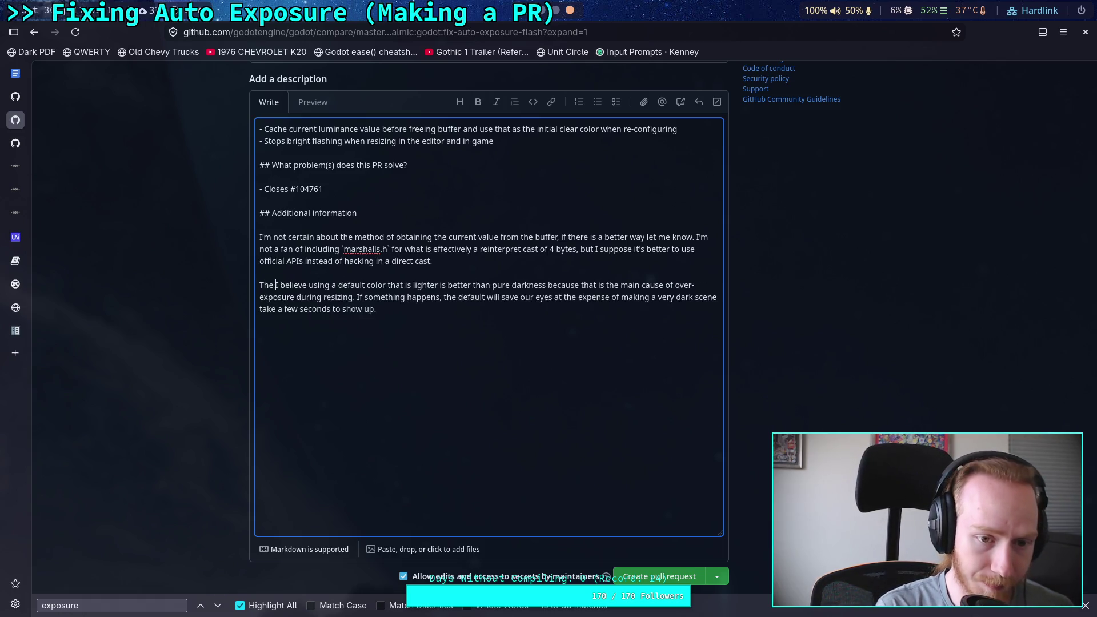
text( clear for)
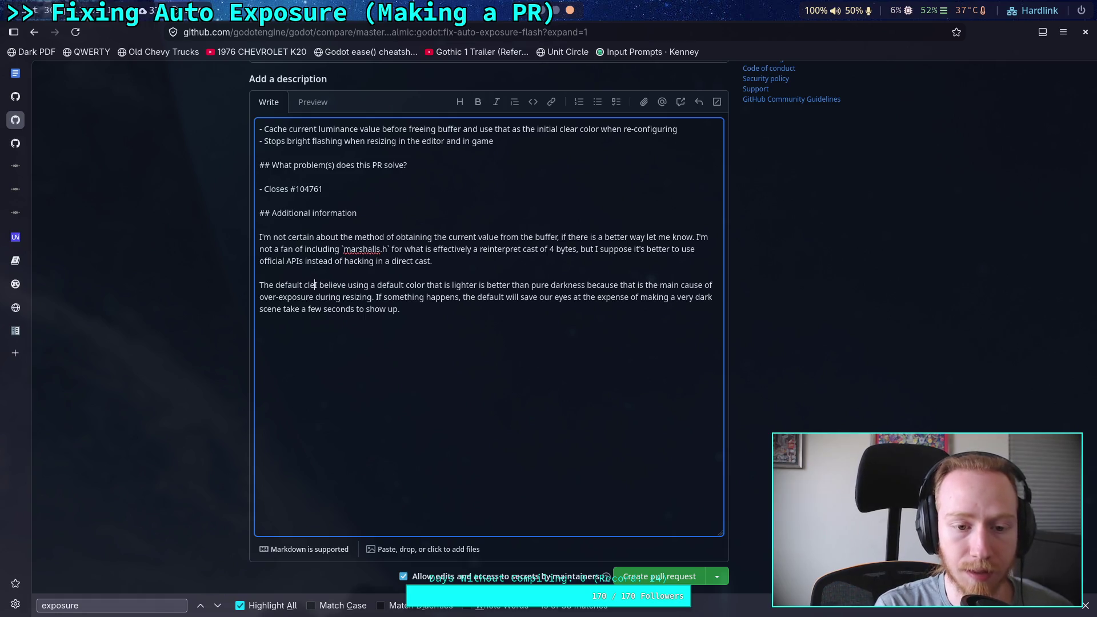
text( current)
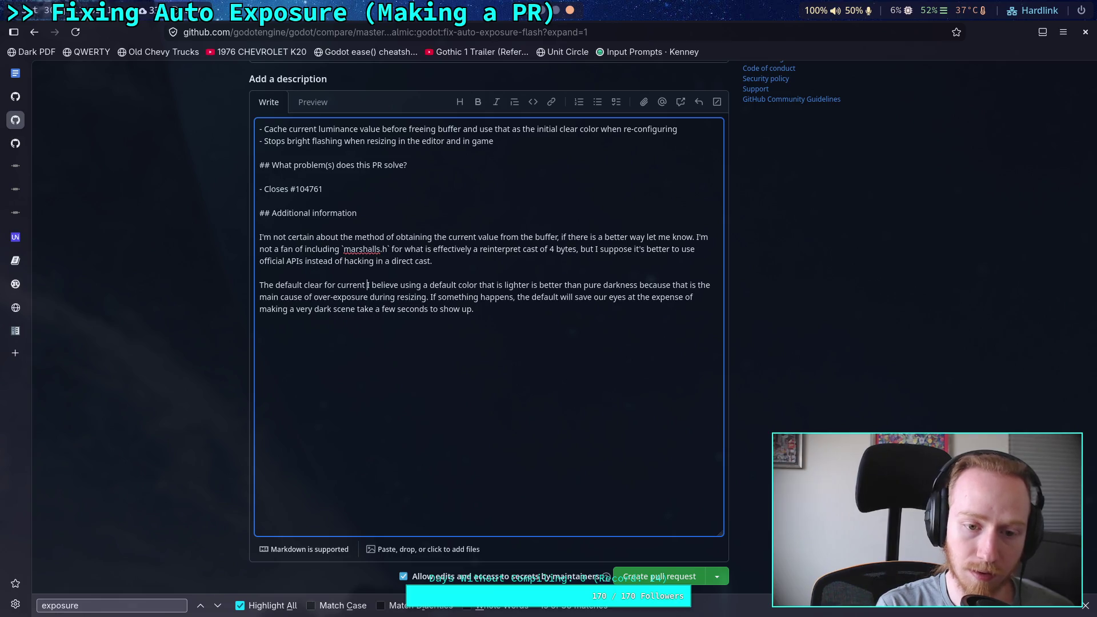
text( is)
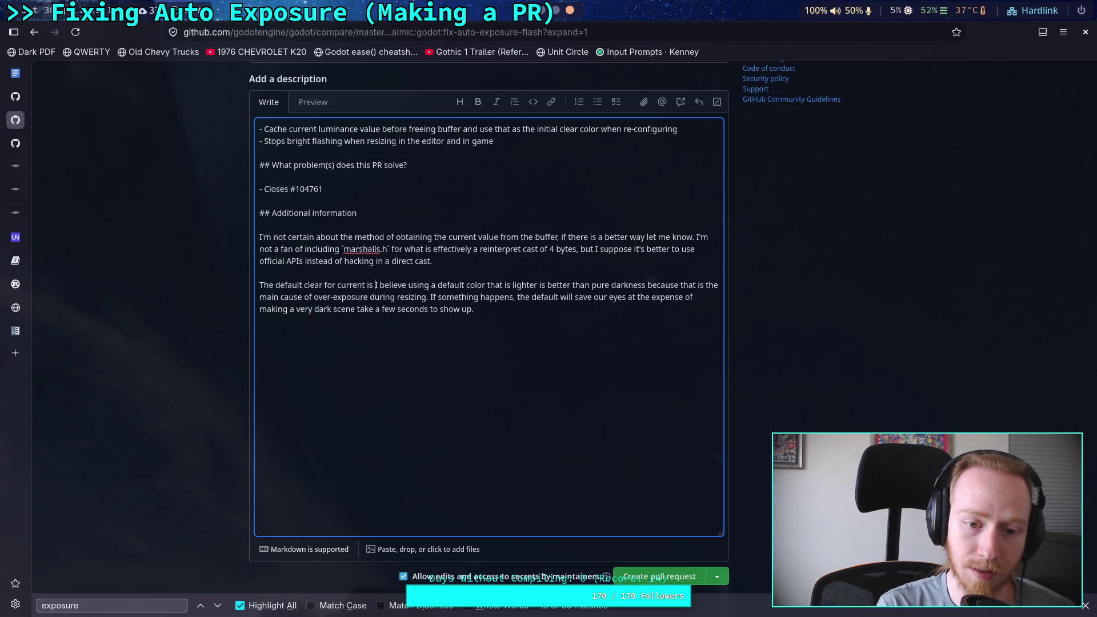
text(equivalen)
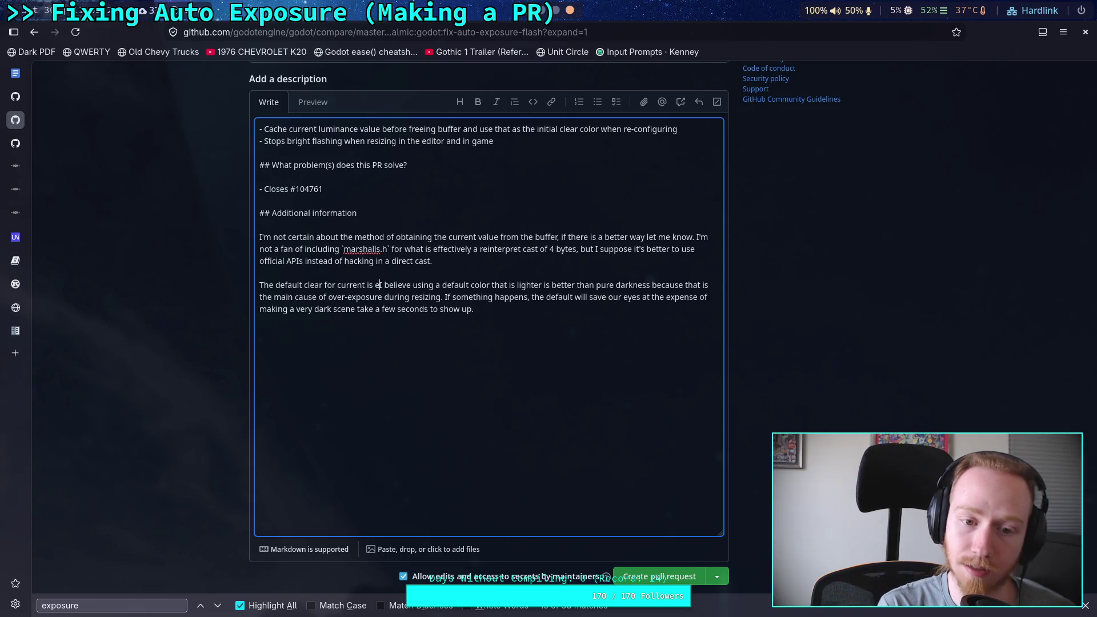
text(t to)
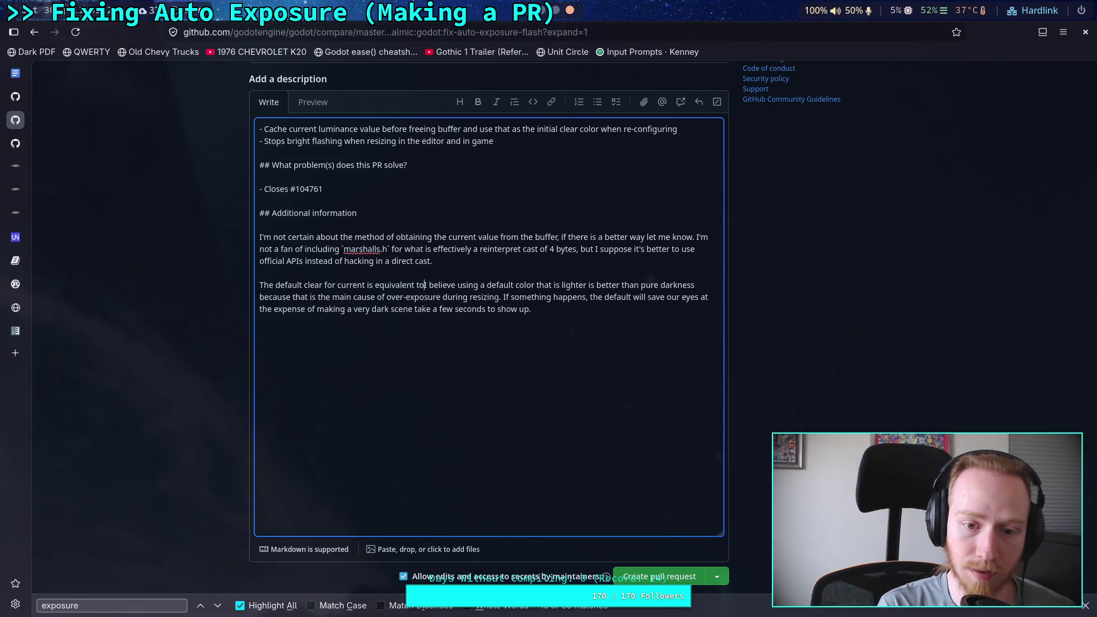
text(the GRAY )
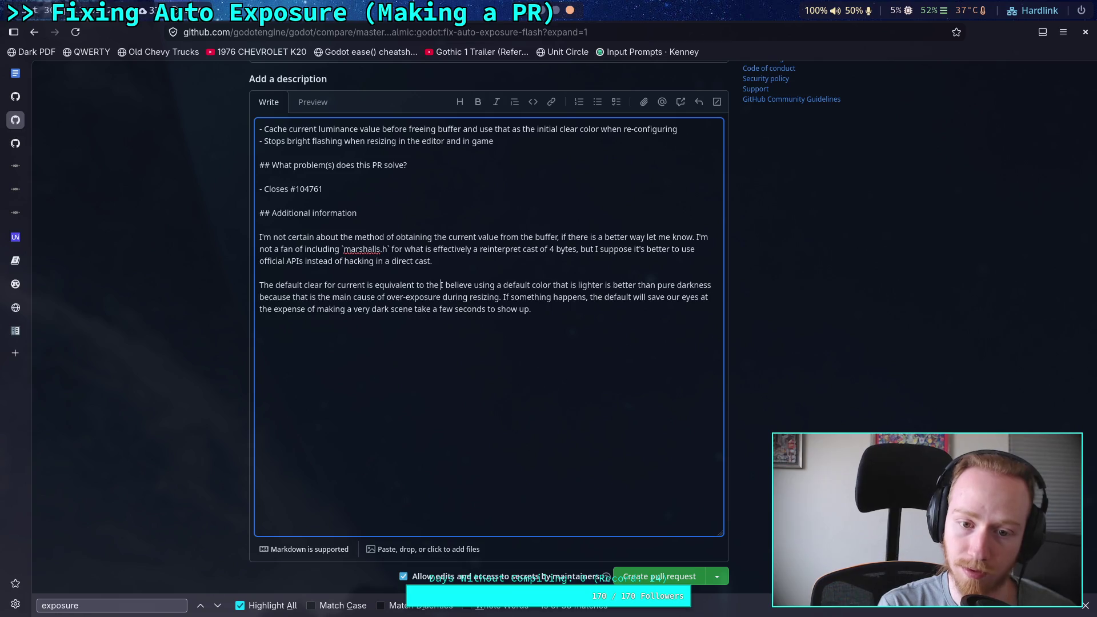
text(color.)
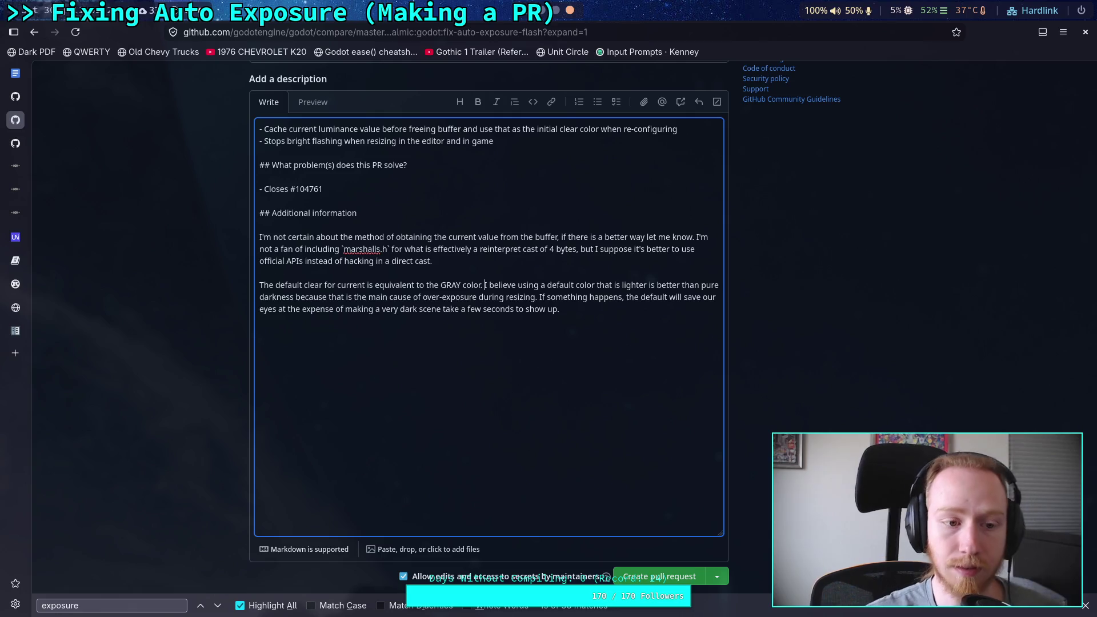
click(553, 13)
click(550, 19)
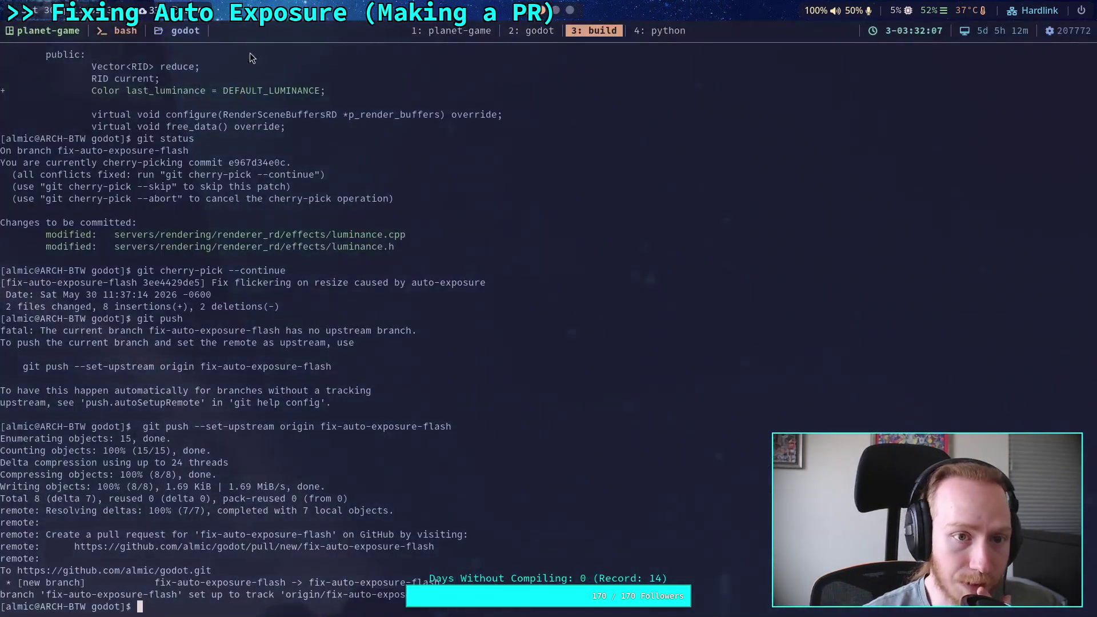
Inspect color.h and core/math/color_names.inc in Neovim.
key(ctrl+b)
key(p)
click(448, 57)
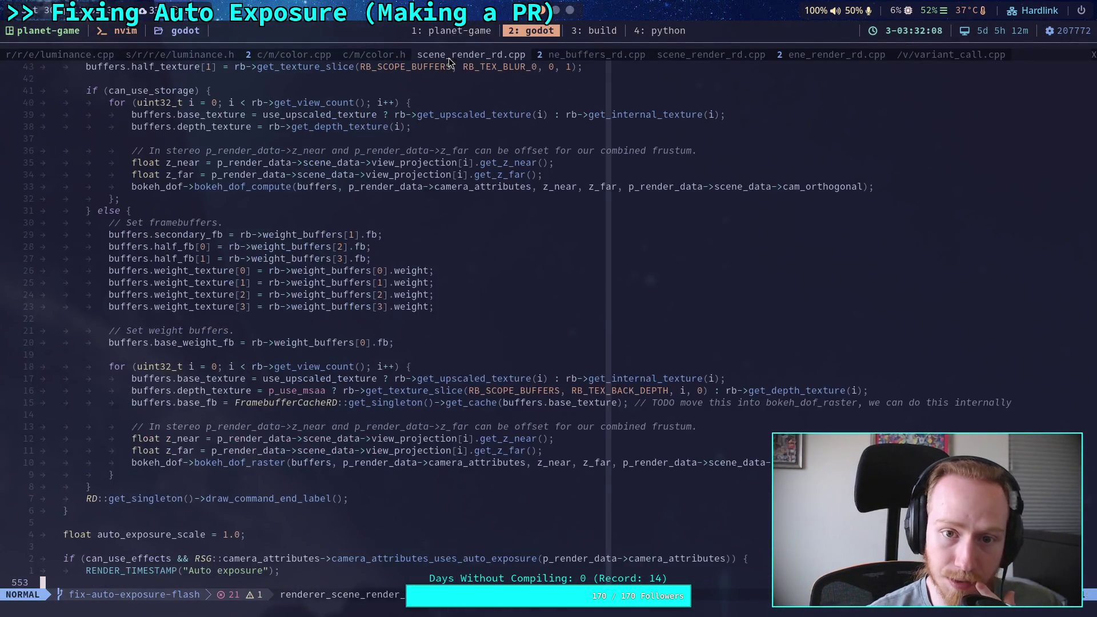
click(374, 55)
click(369, 186)
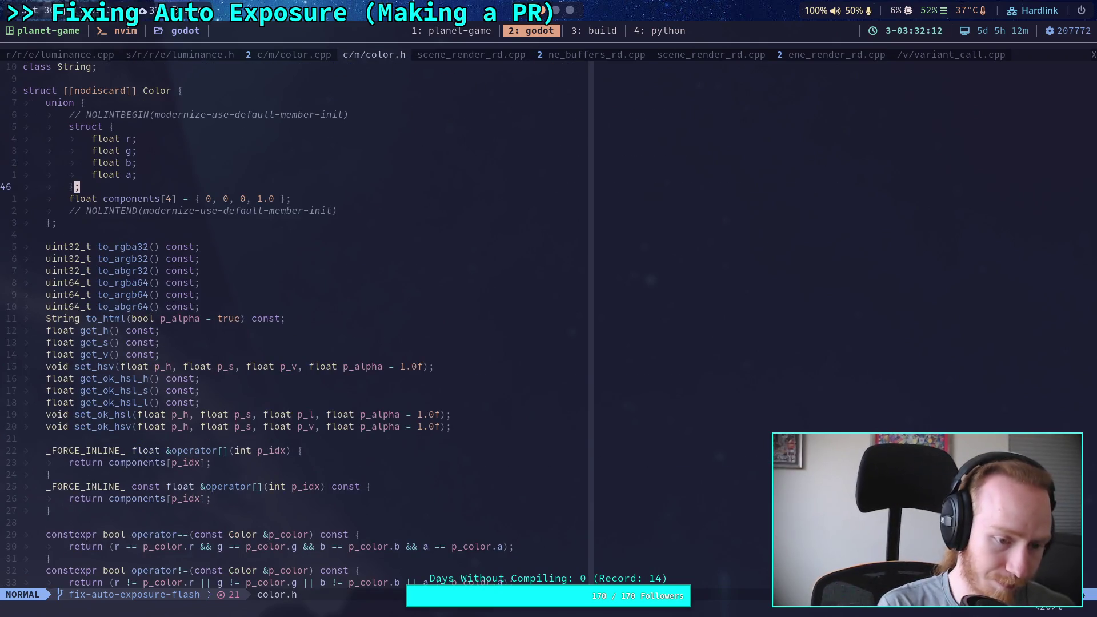
key(space)
key(f)
key(f)
text(color_names)
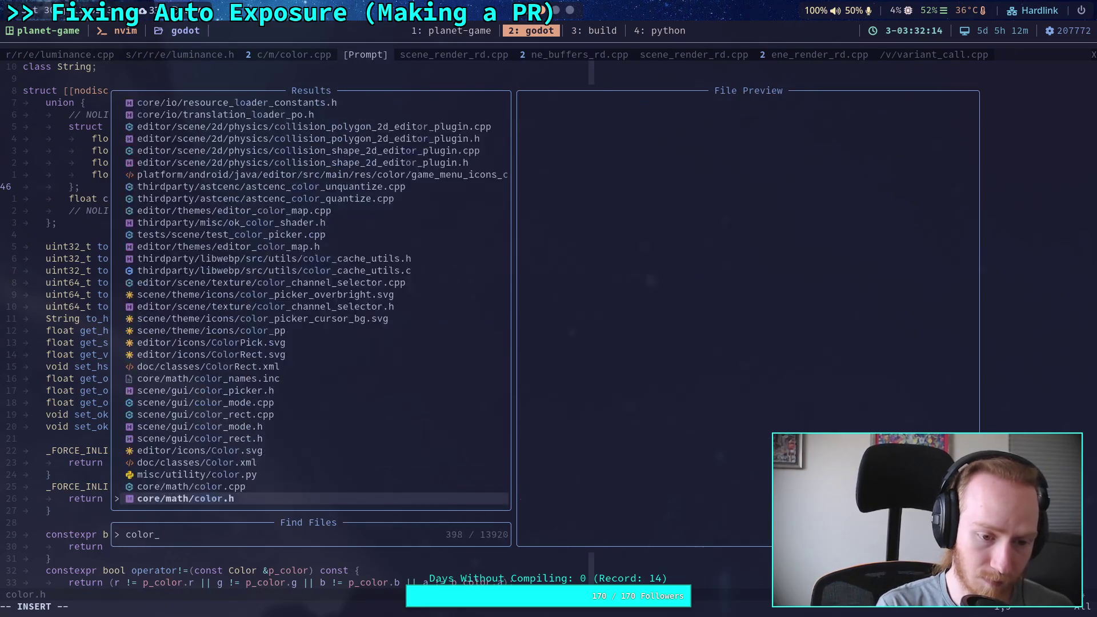
key(Return)
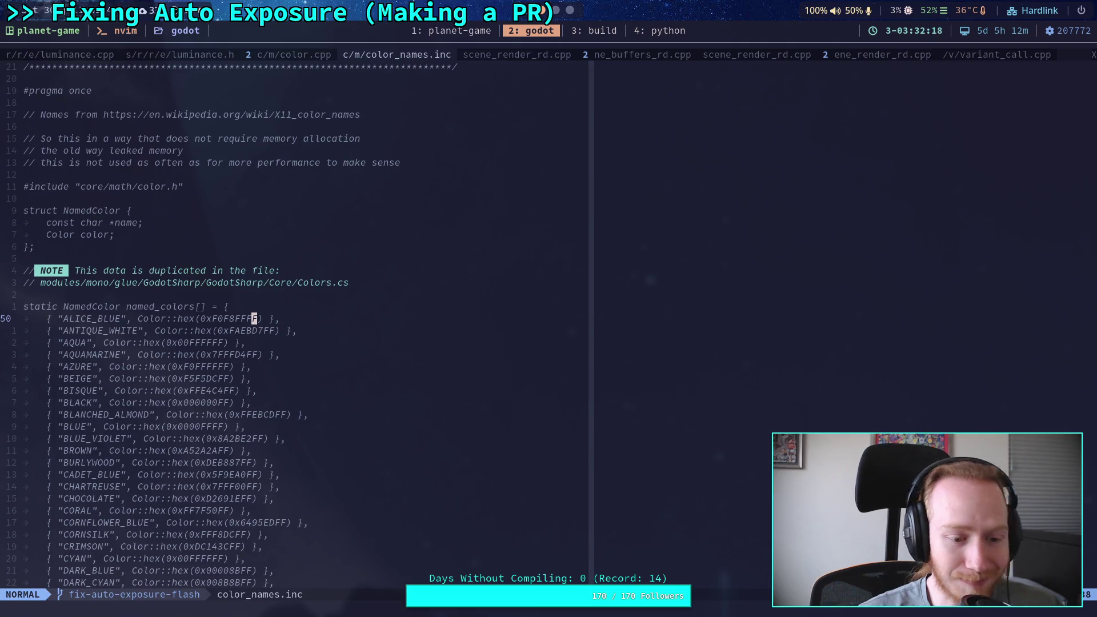
scroll(365, 195, down, 12)
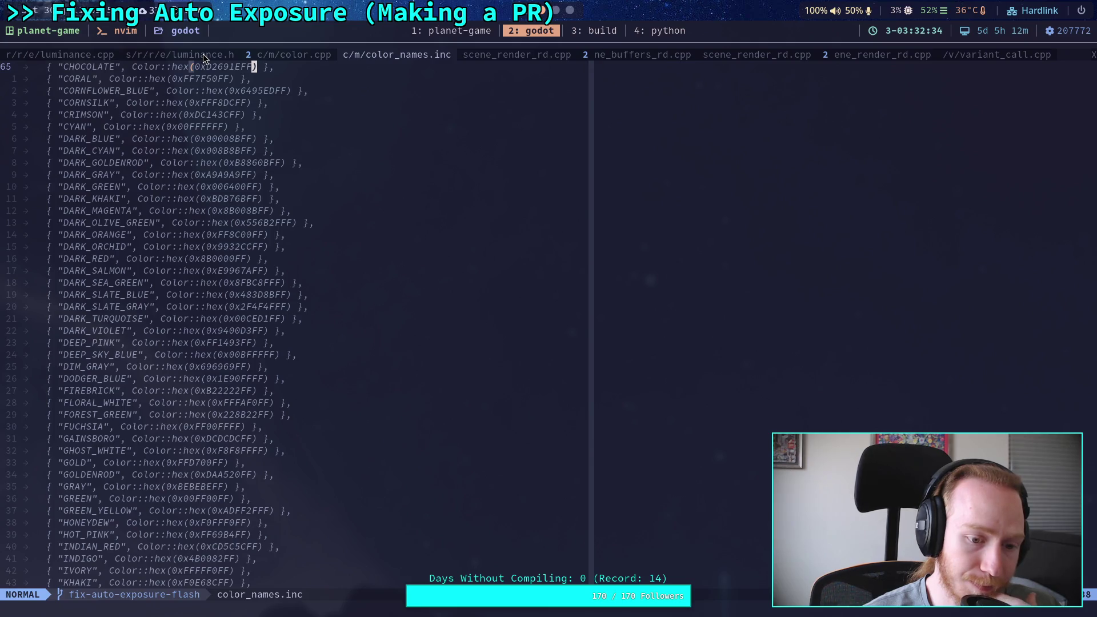
Return to the pull request form and preview the rendered description.
click(556, 12)
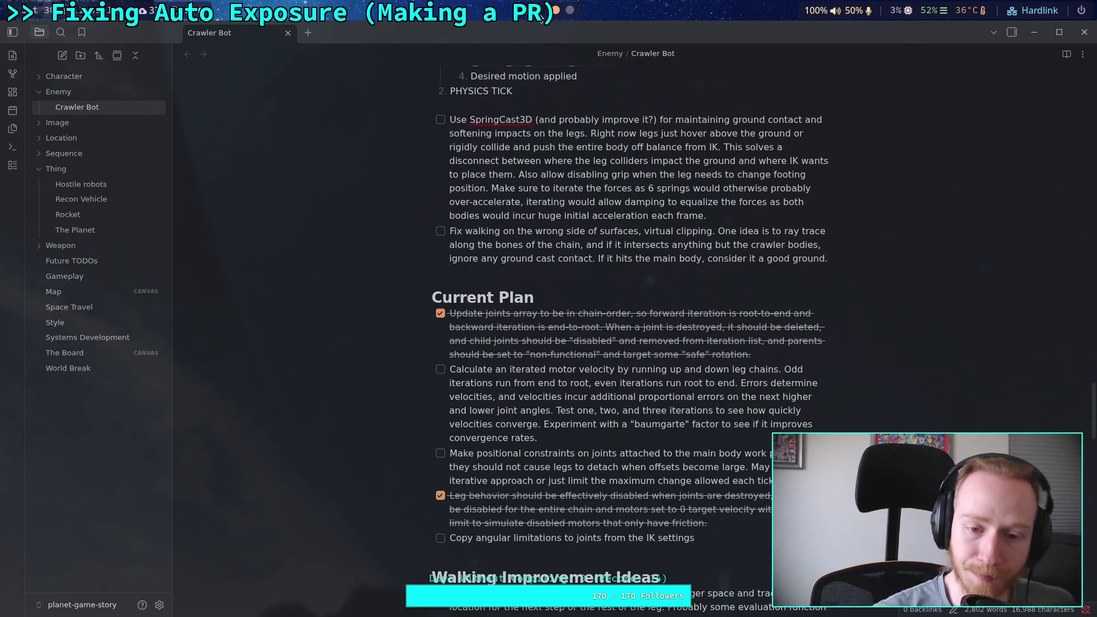
click(570, 10)
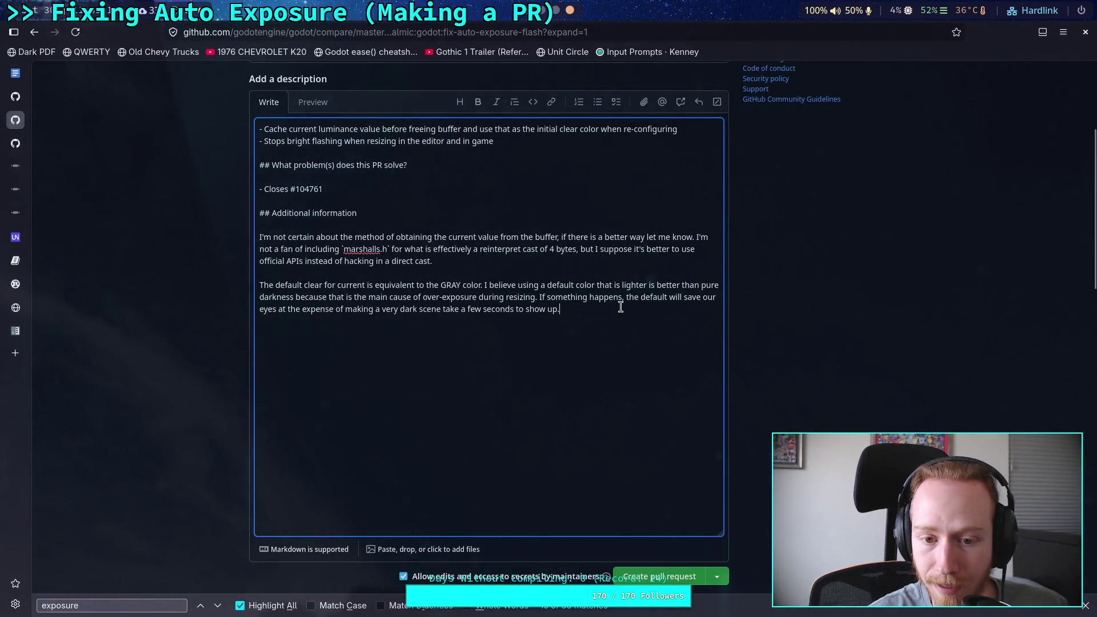
click(313, 102)
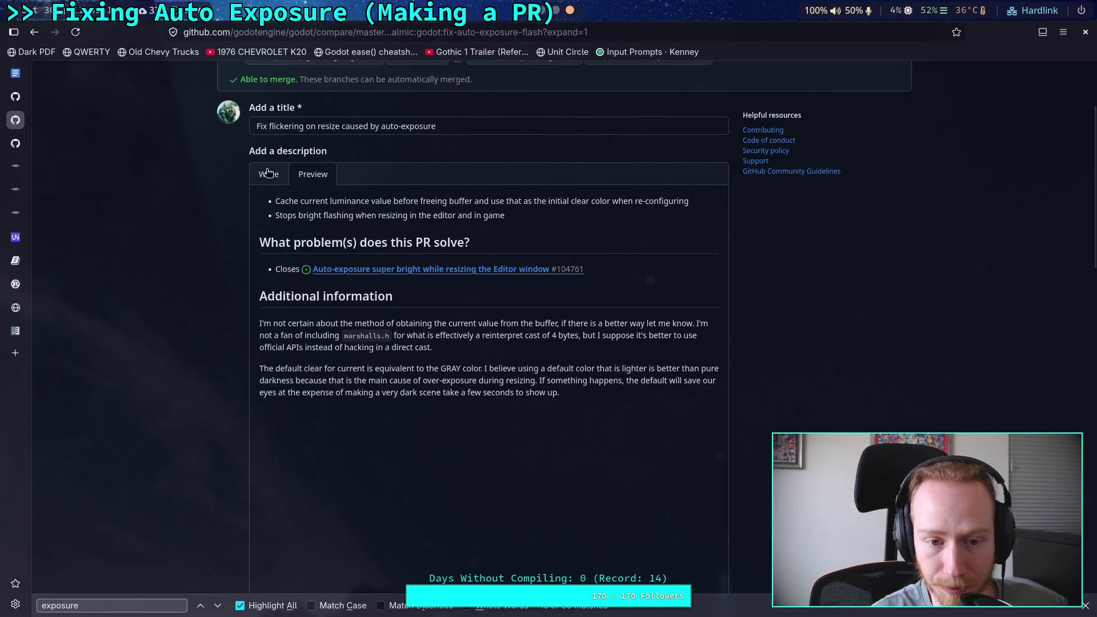
Skim the changed luminance files, then back in Write select 'that is lighter is better'.
scroll(212, 215, down, 8)
scroll(211, 215, down, 5)
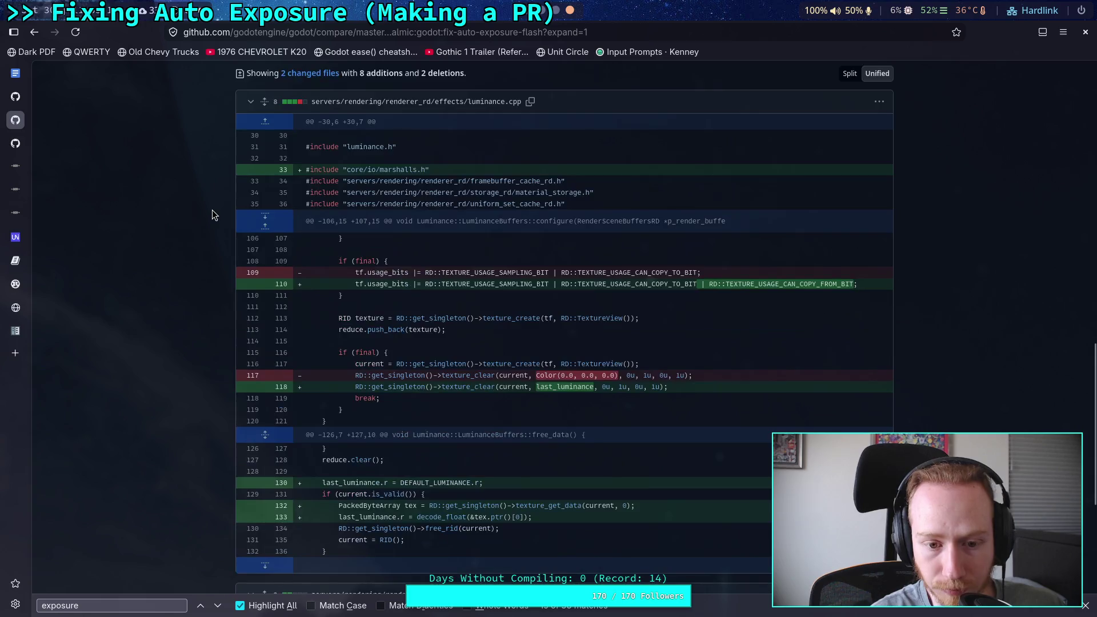
scroll(211, 215, down, 5)
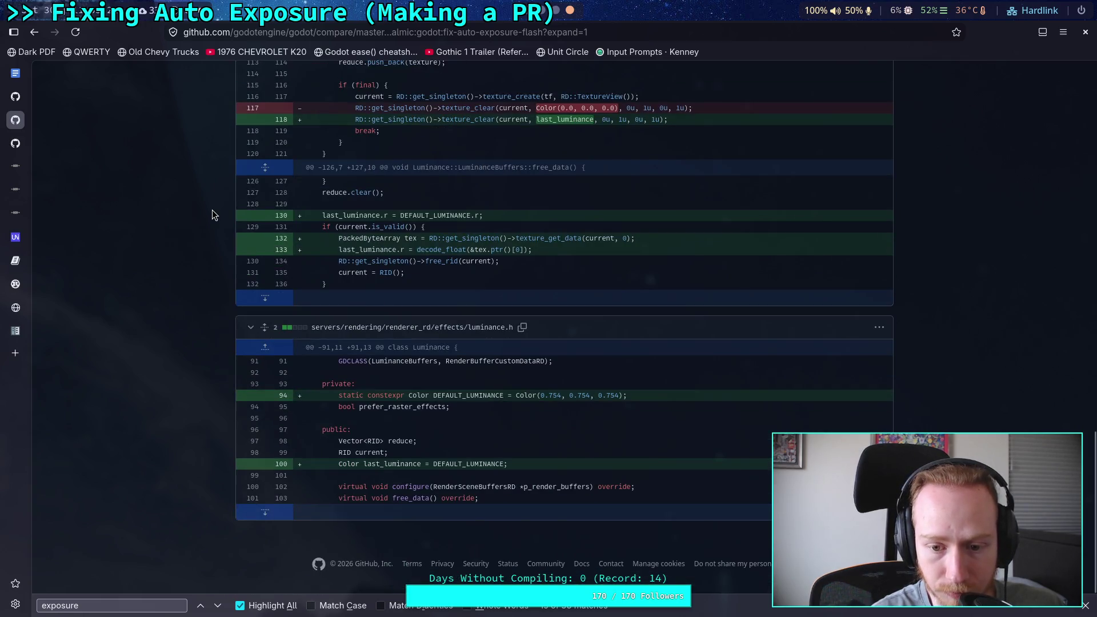
scroll(212, 214, up, 15)
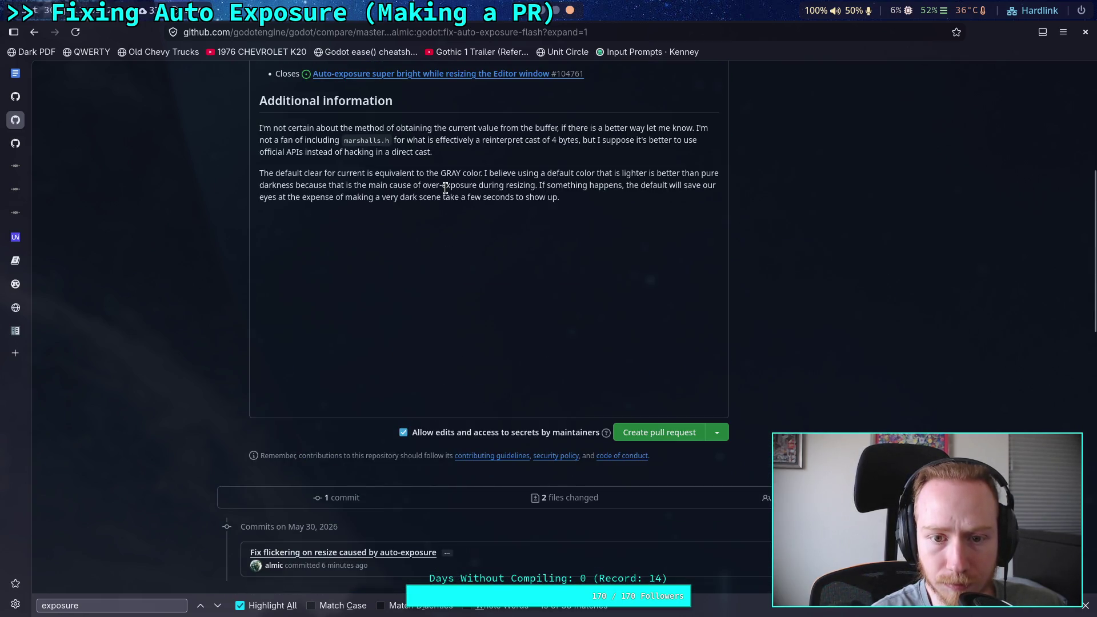
scroll(474, 229, up, 5)
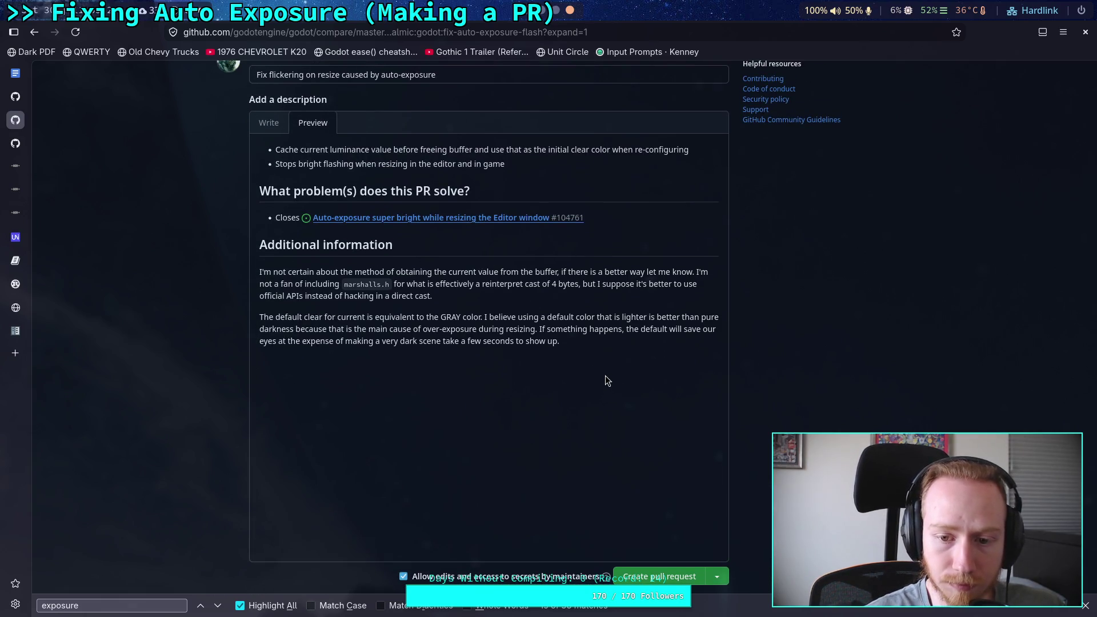
click(268, 122)
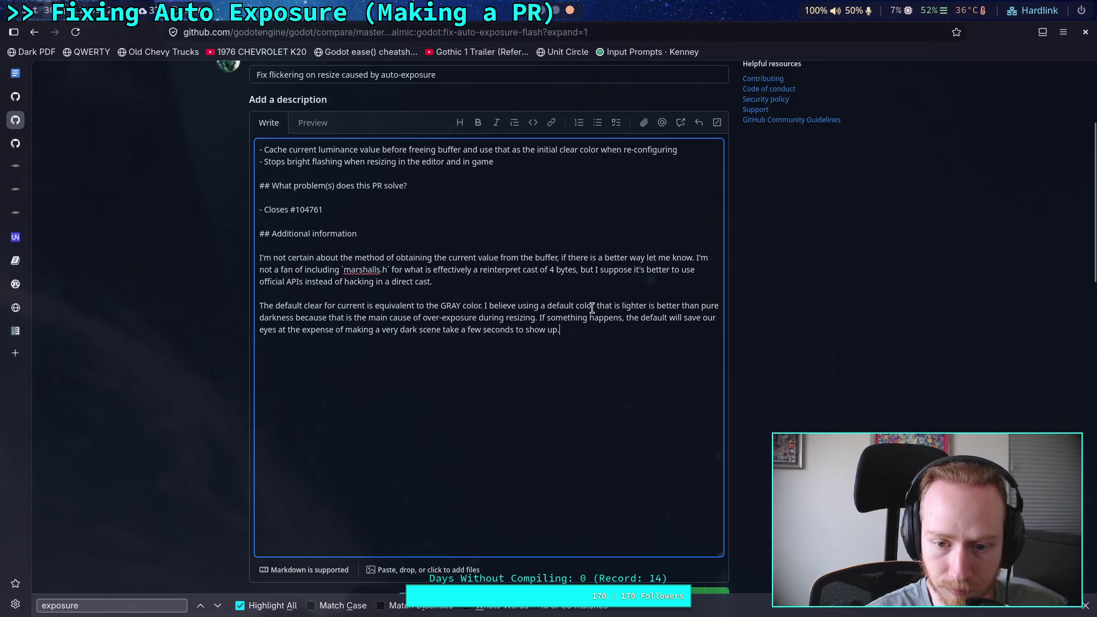
drag(600, 303, 681, 306)
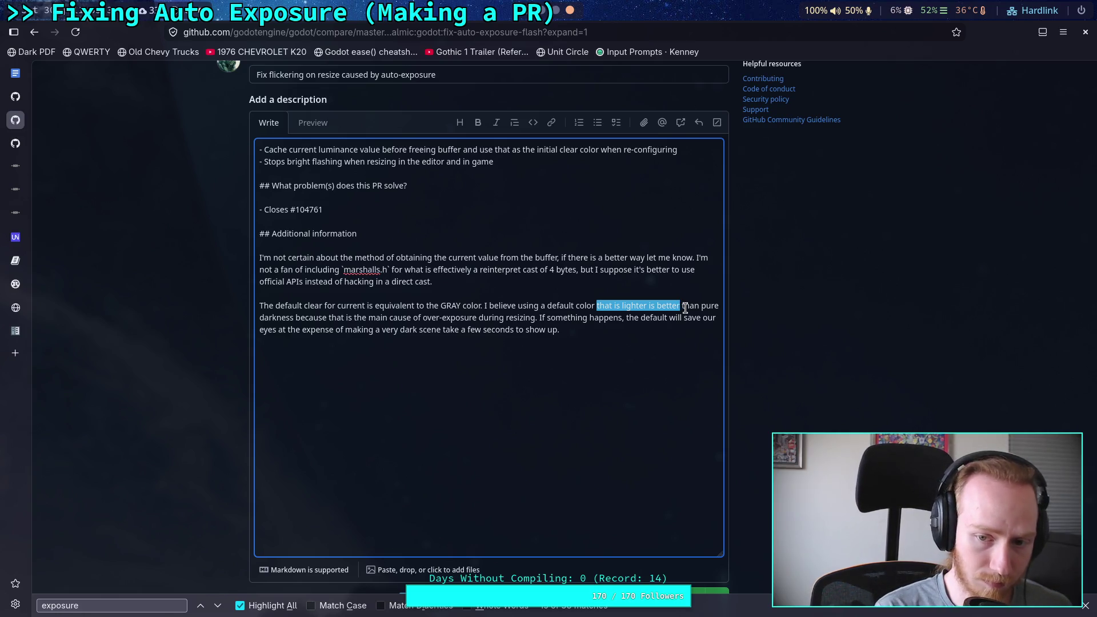
Reword the last paragraph to 'Using a default color other than pure darkness is better anyway', dropping 'I believe'.
text(eo)
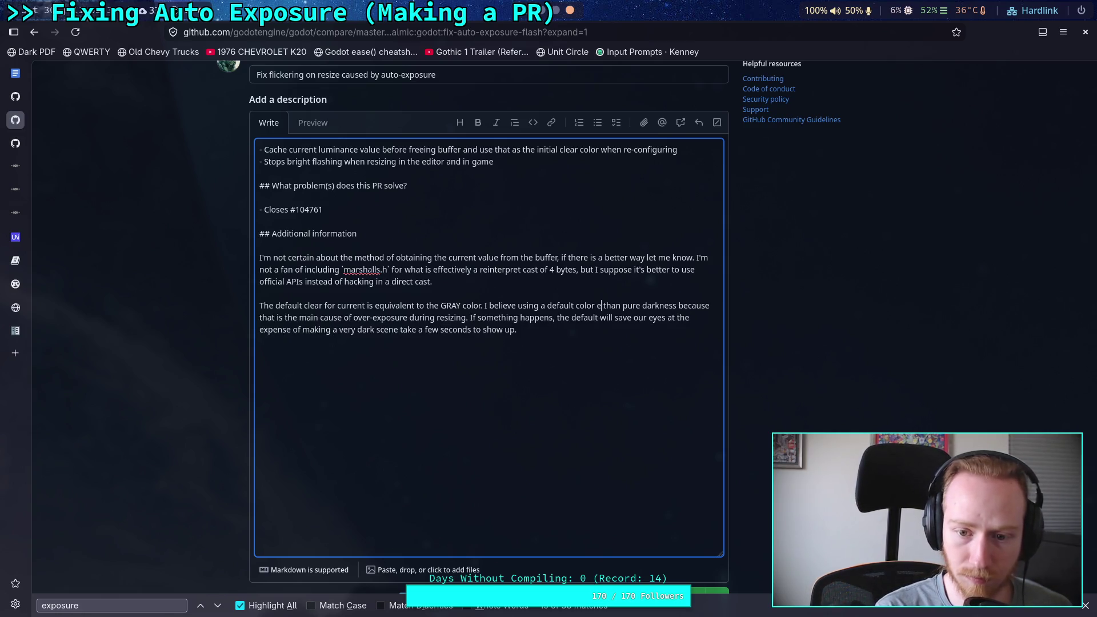
text(her)
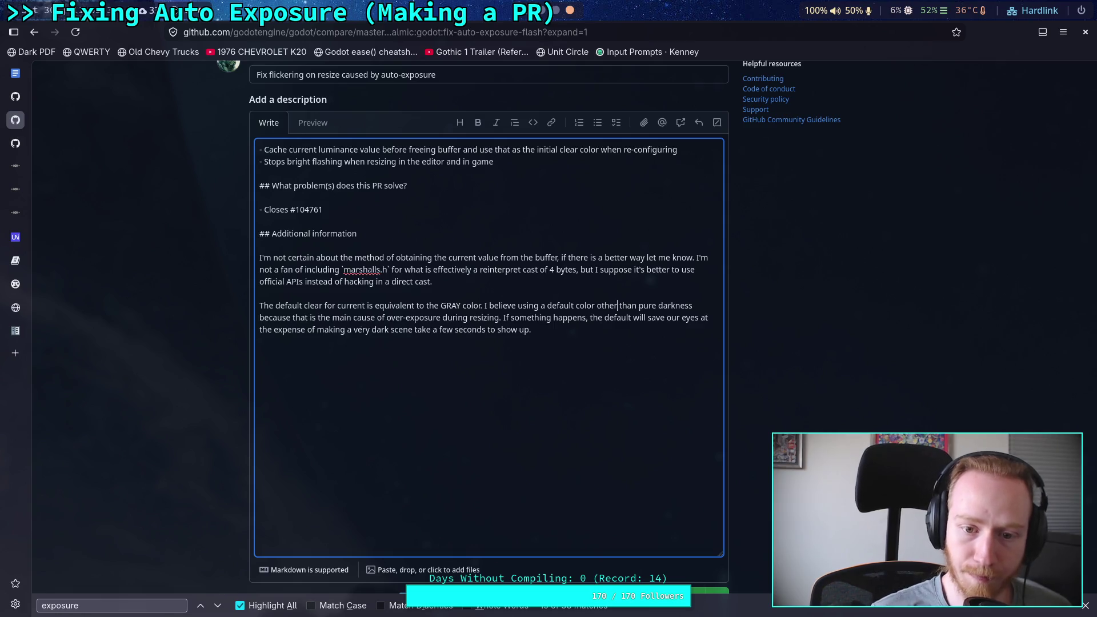
drag(487, 306, 516, 307)
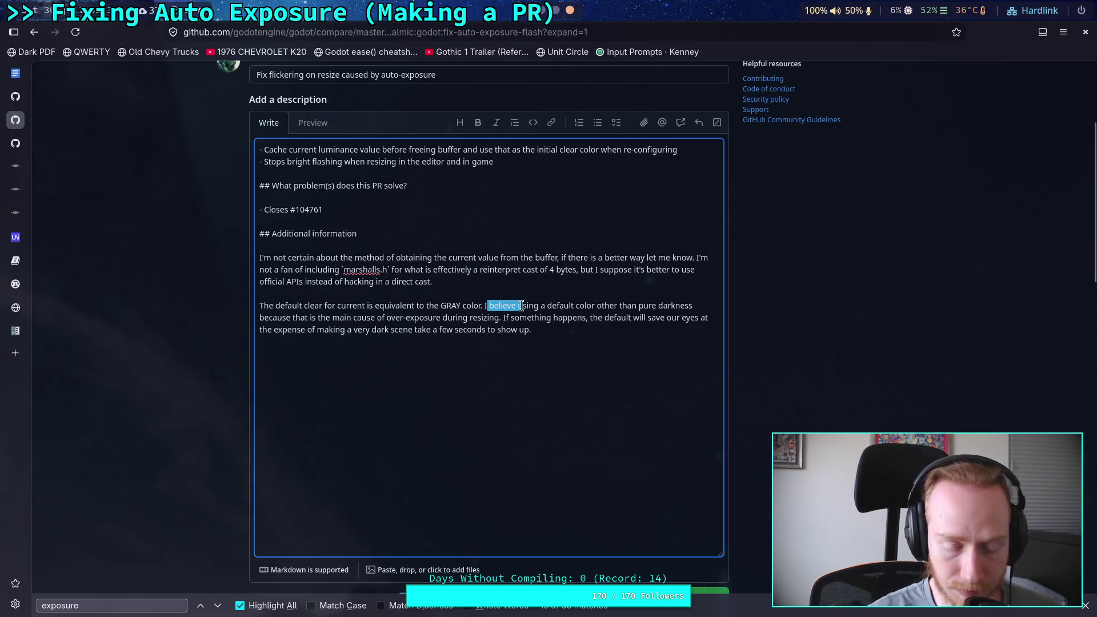
key(BackSpace)
key(BackSpace)
key(BackSpace)
text(U)
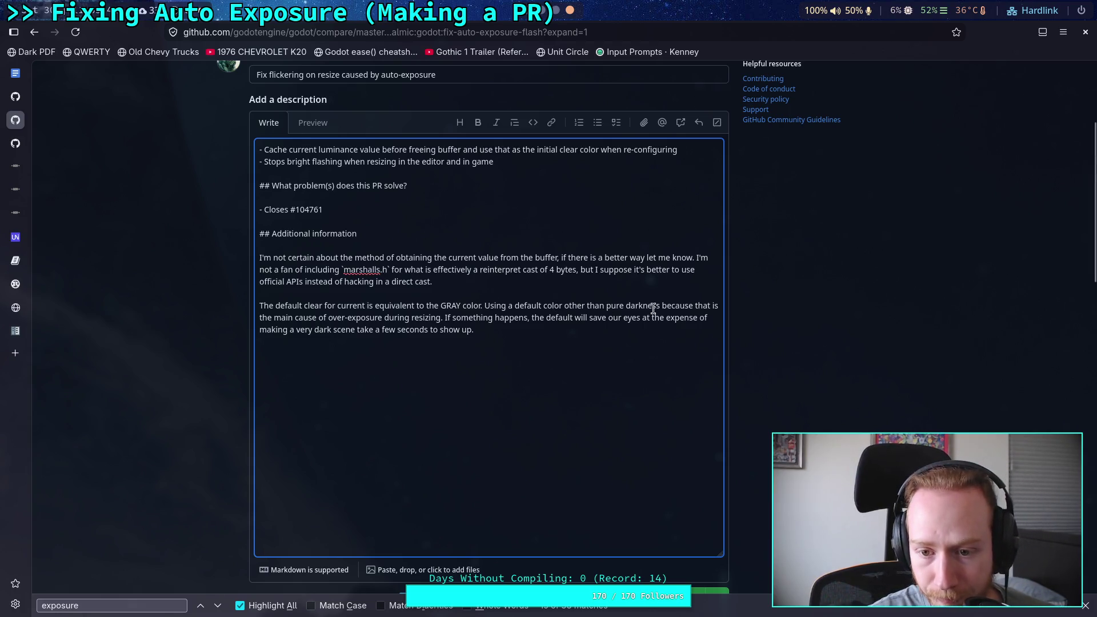
text(is better )
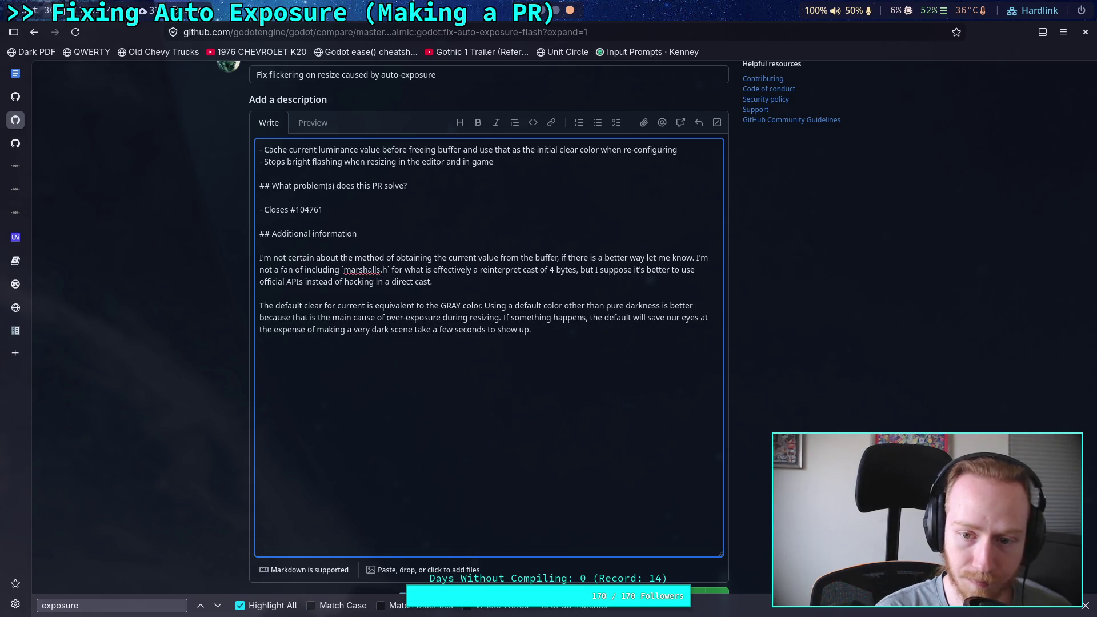
text(anyway)
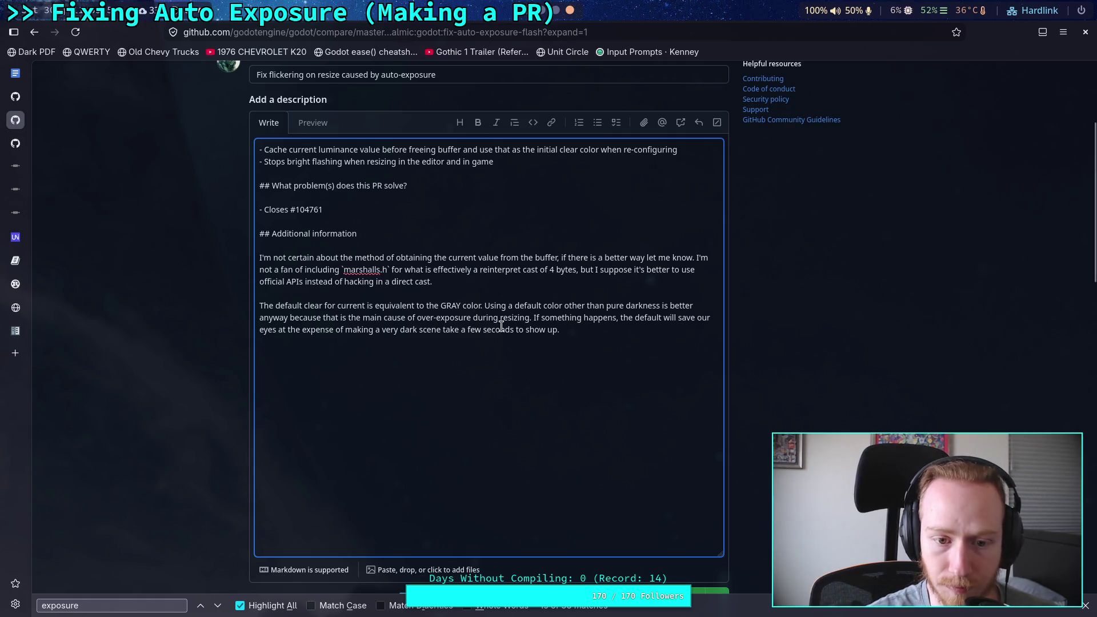
scroll(458, 300, up, 2)
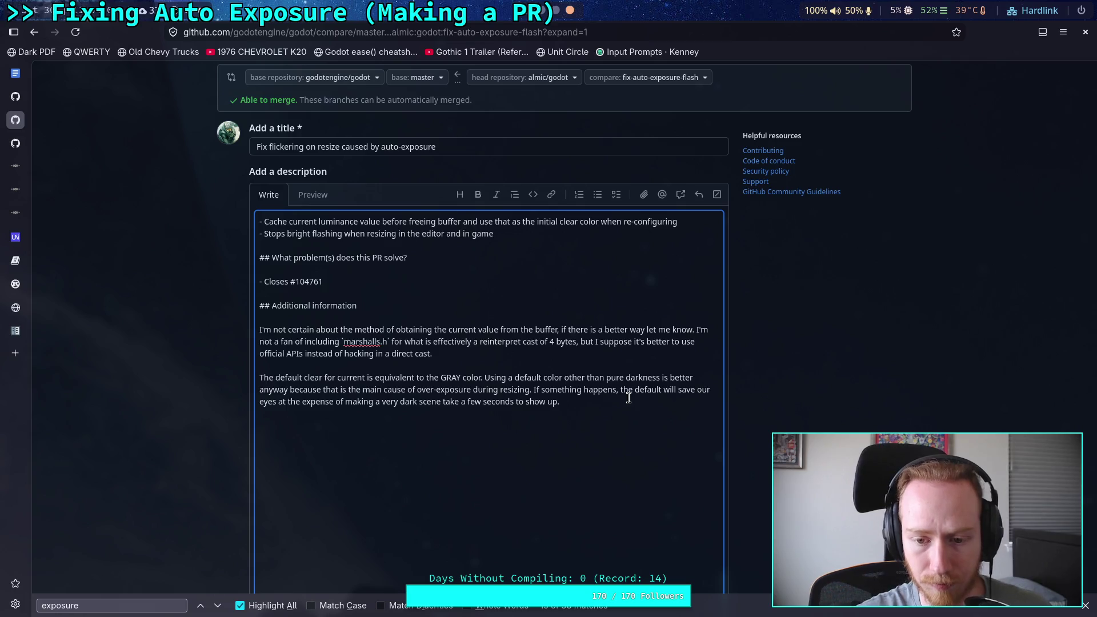
Replace 'pure darkness' with 'black' in the pull request description.
double_click(635, 379)
text(black)
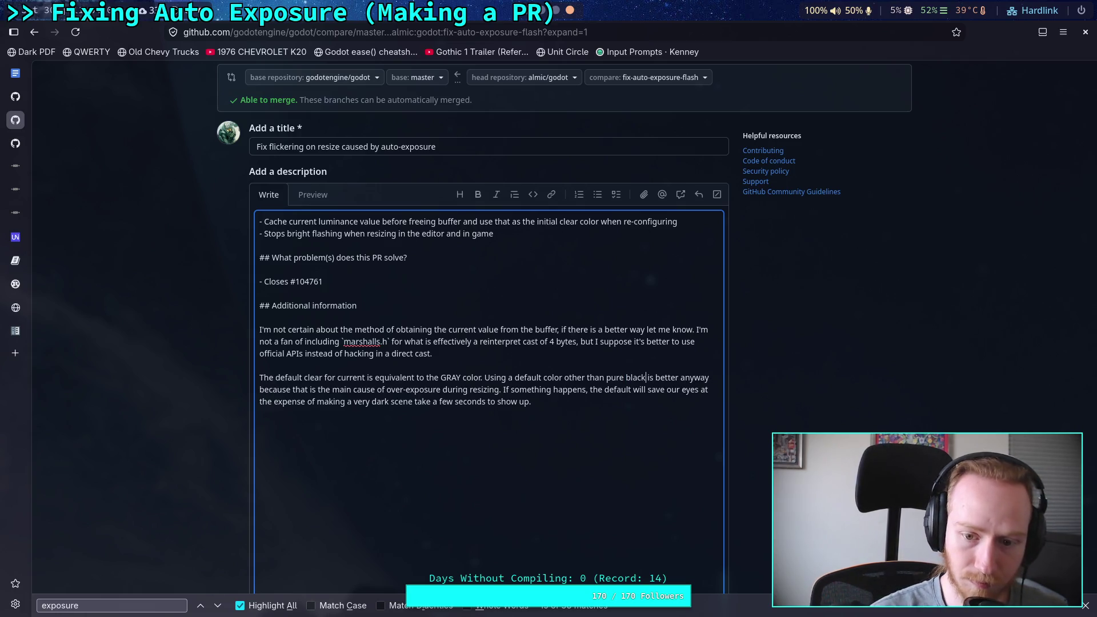
double_click(611, 378)
key(BackSpace)
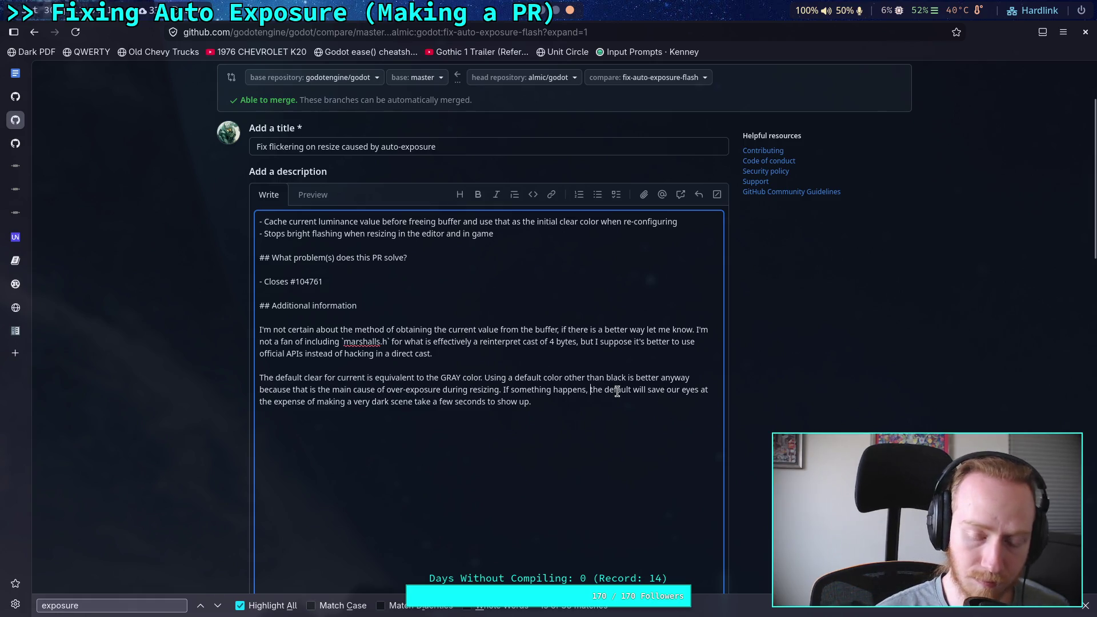
Add that it loses the current value and will still flick to a new, brighter exposure.
text(it will still )
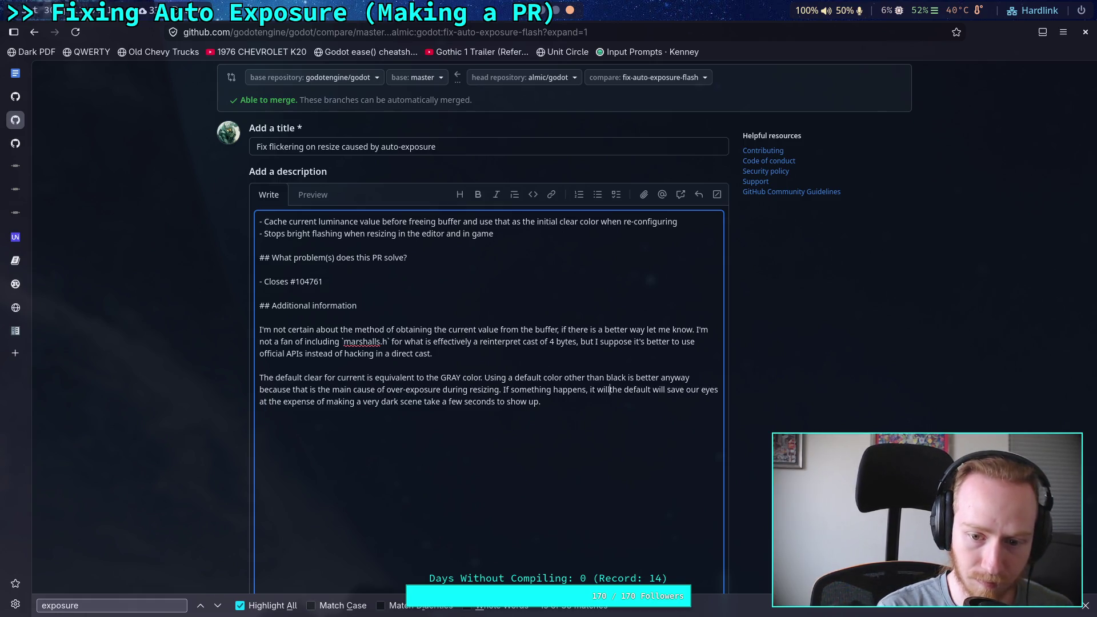
text(flick )
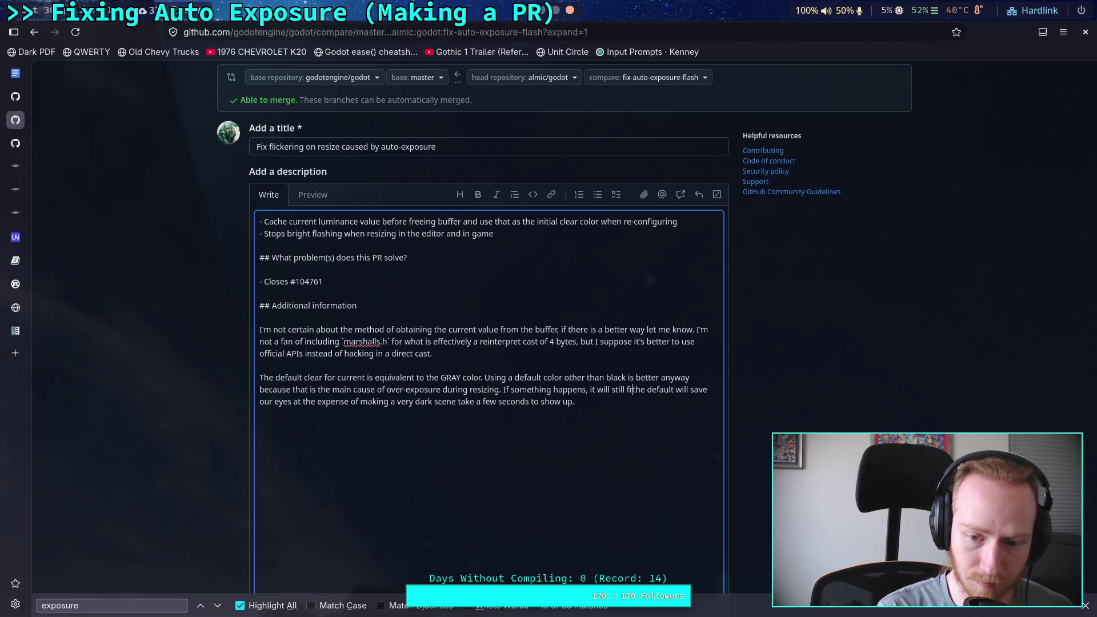
text(to the)
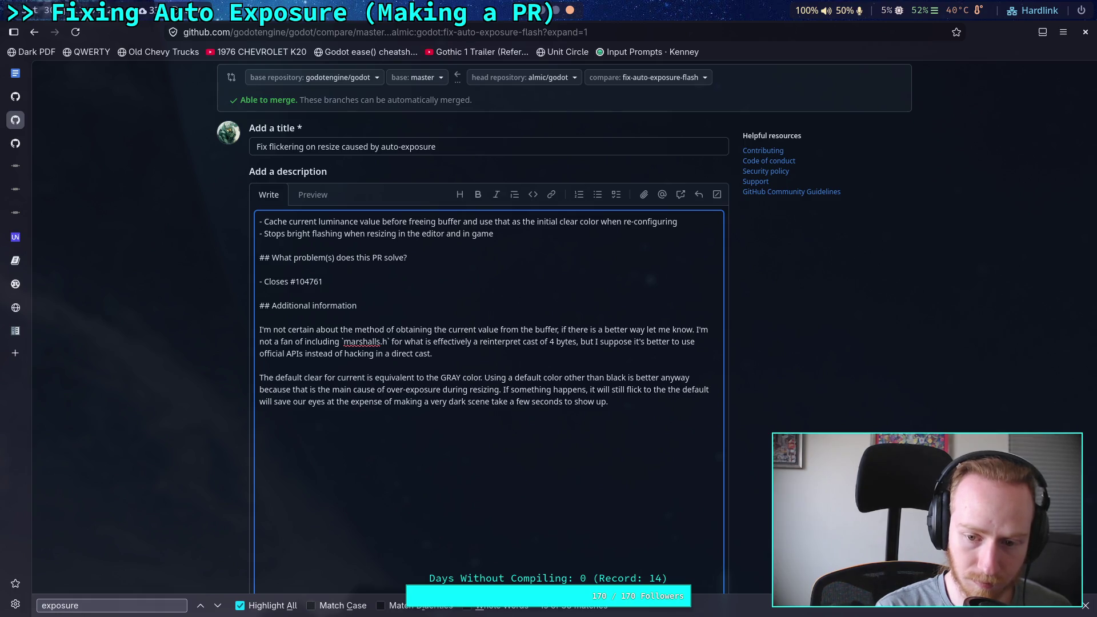
key(BackSpace)
key(BackSpace)
key(BackSpace)
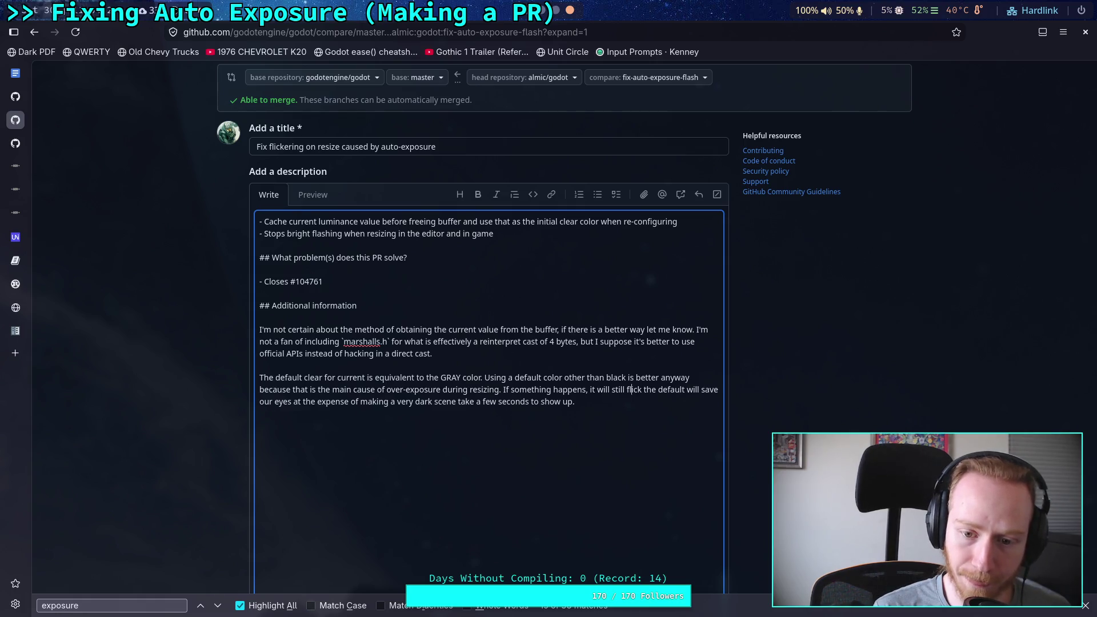
text(and it lose)
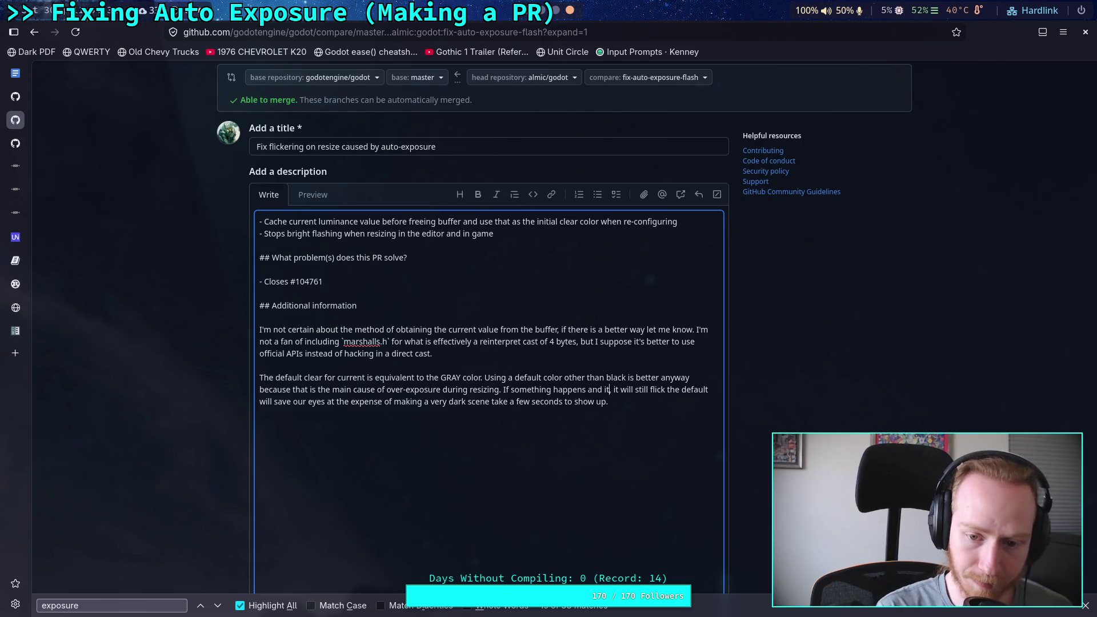
key(BackSpace)
key(BackSpace)
text(ses the cu)
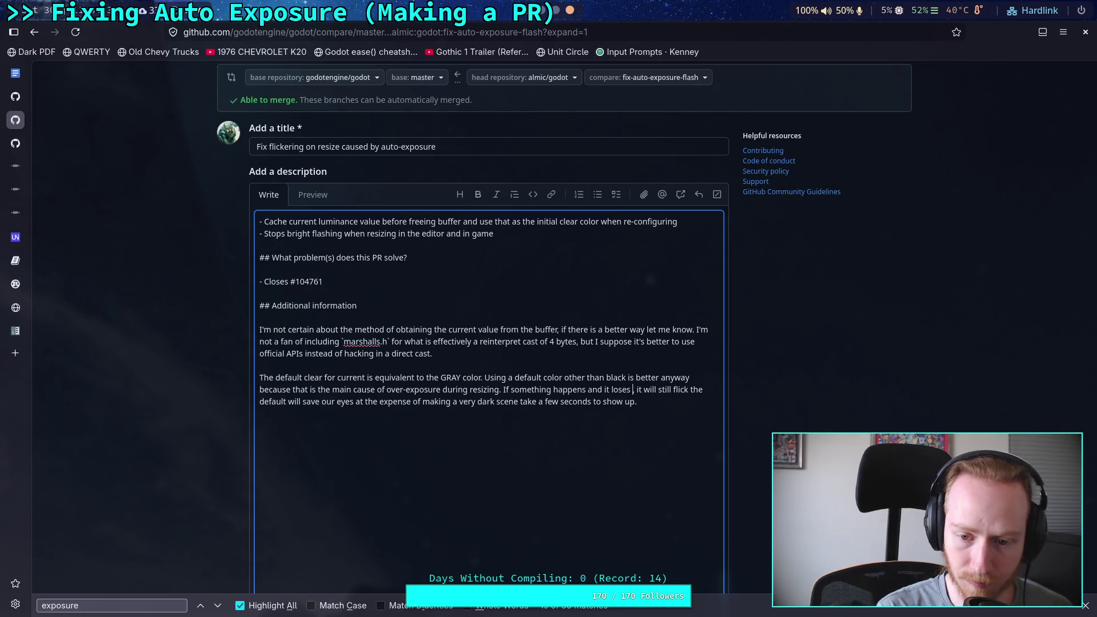
text(rrent value,)
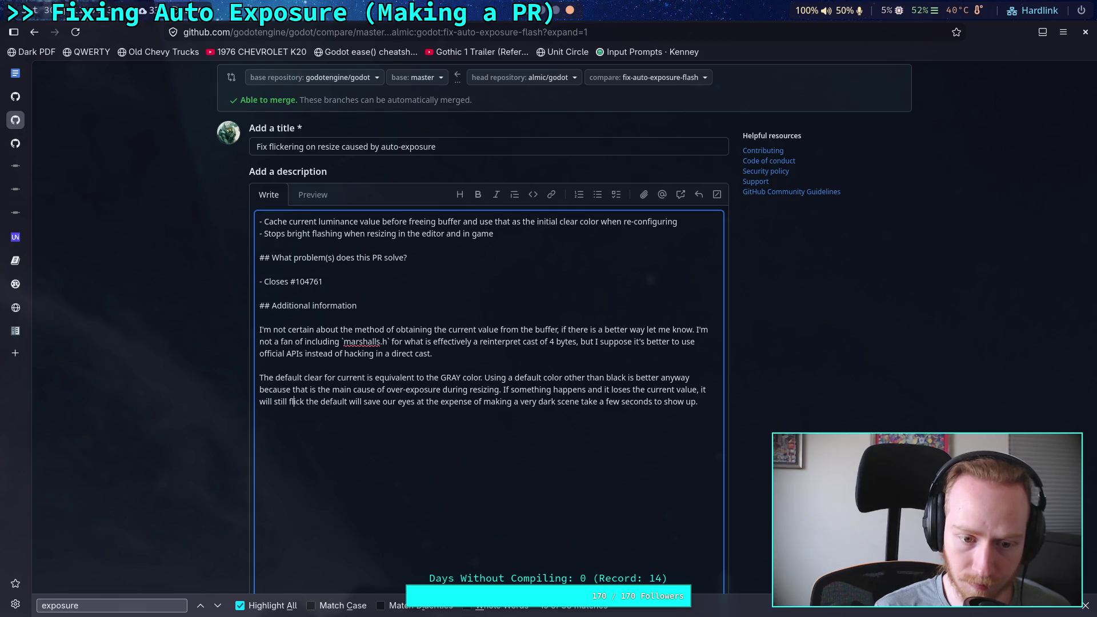
text( i)
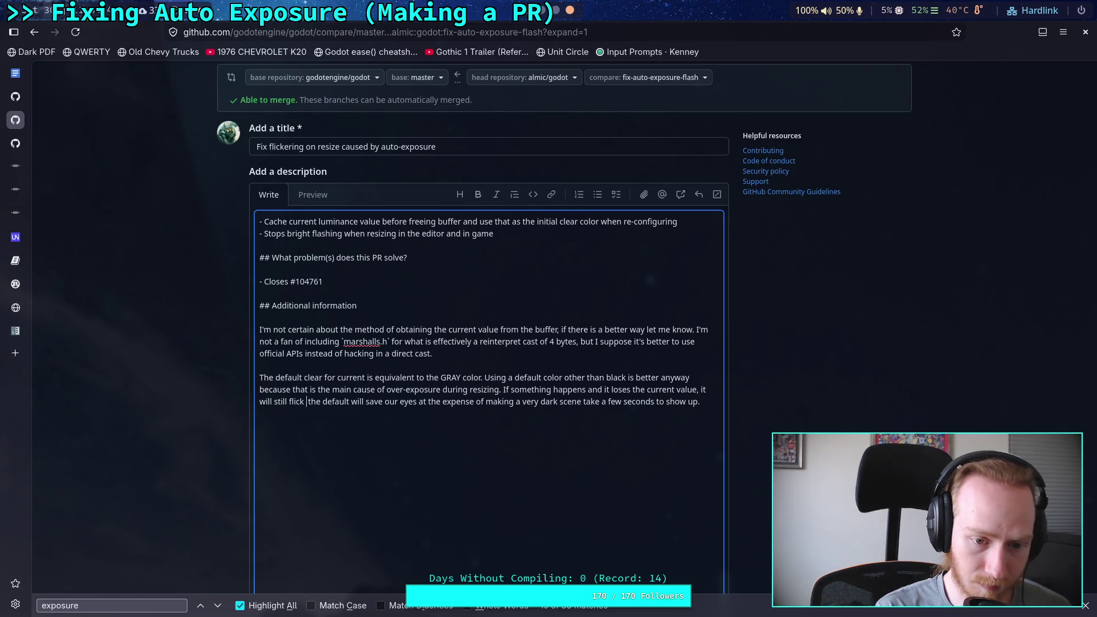
text(t will still flick to a new exp)
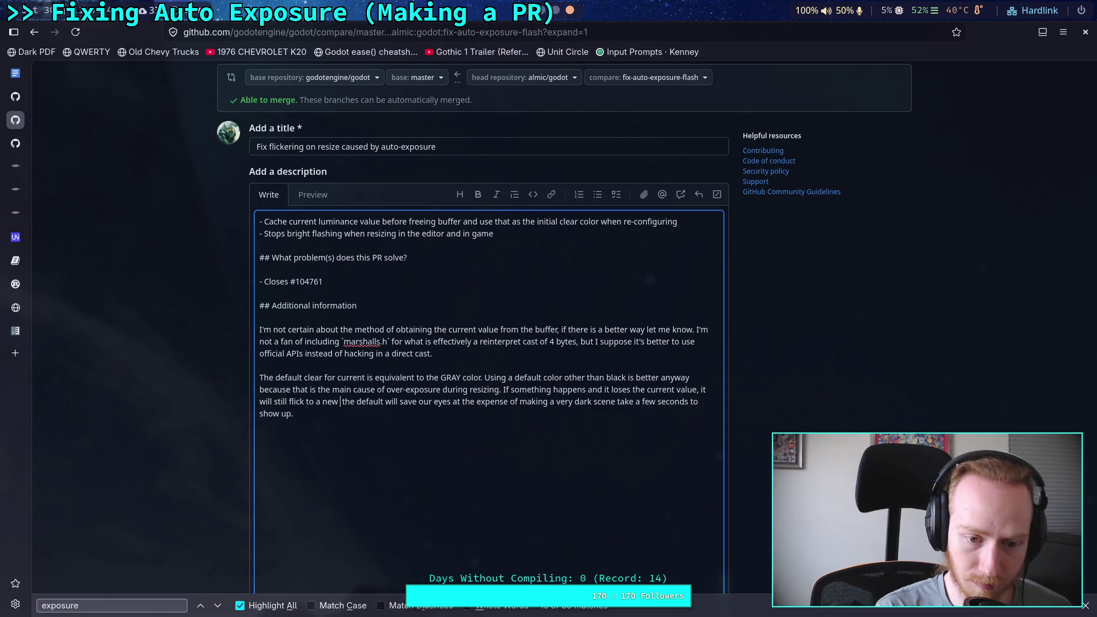
text(osure )
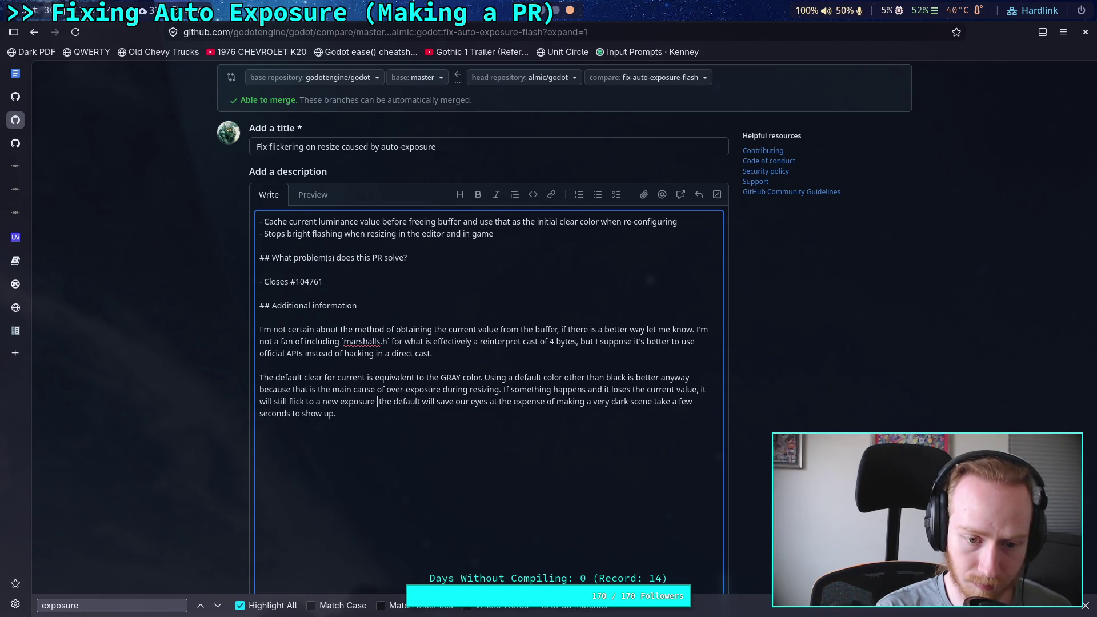
text(but)
key(Right)
key(Right)
key(Right)
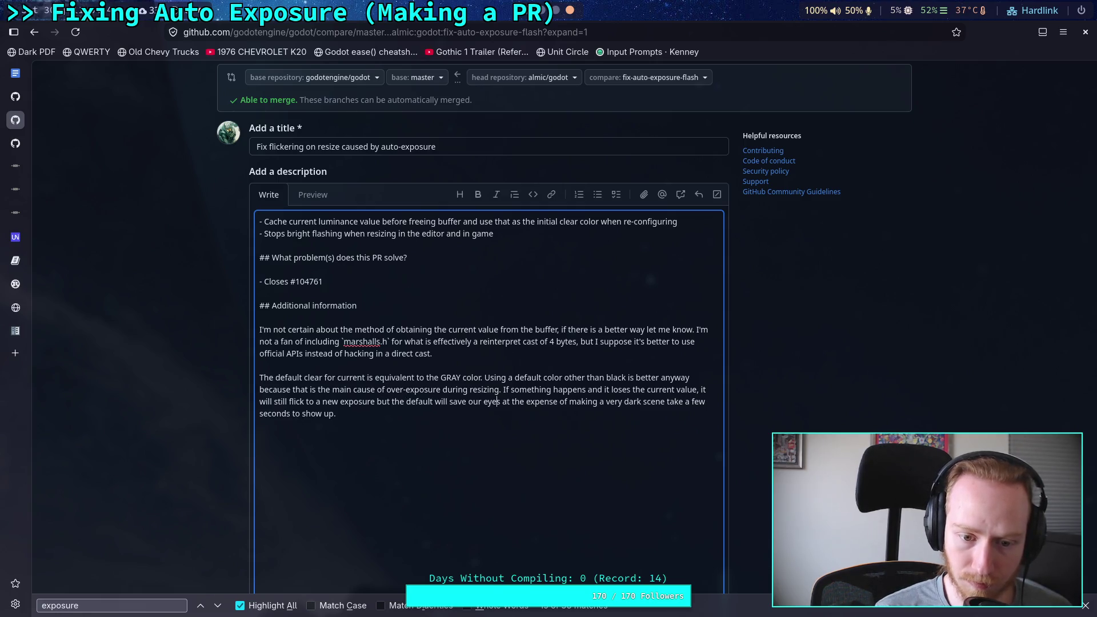
text(brighter)
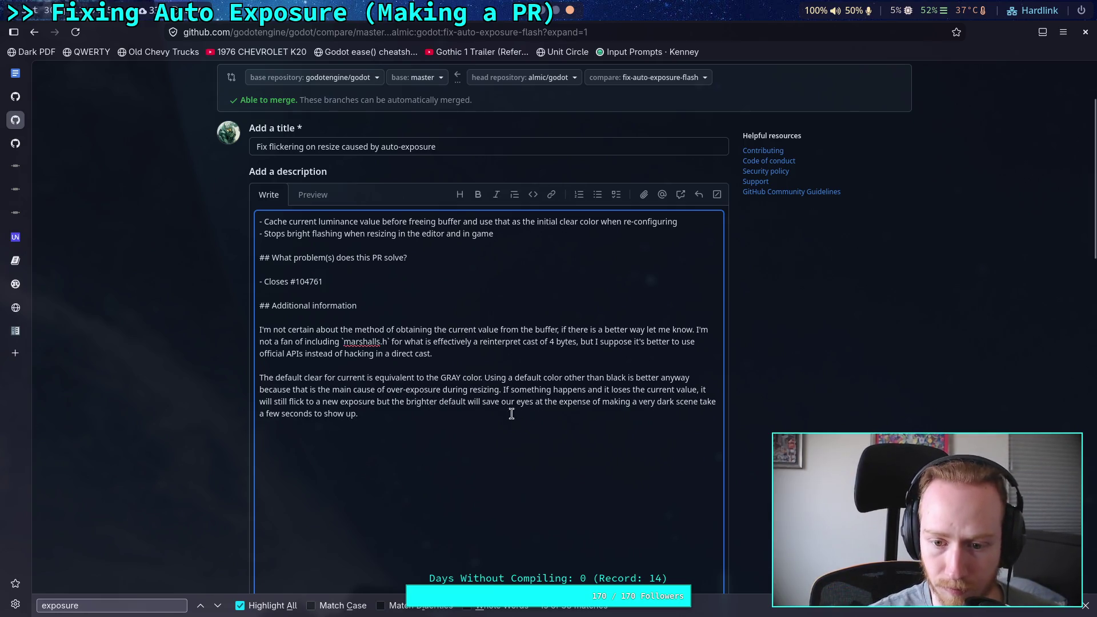
Cut the closing clause about dark scenes and start the wording about blinding people.
mouse_move(523, 412)
mouse_down()
mouse_move(529, 400)
mouse_move(505, 400)
mouse_up()
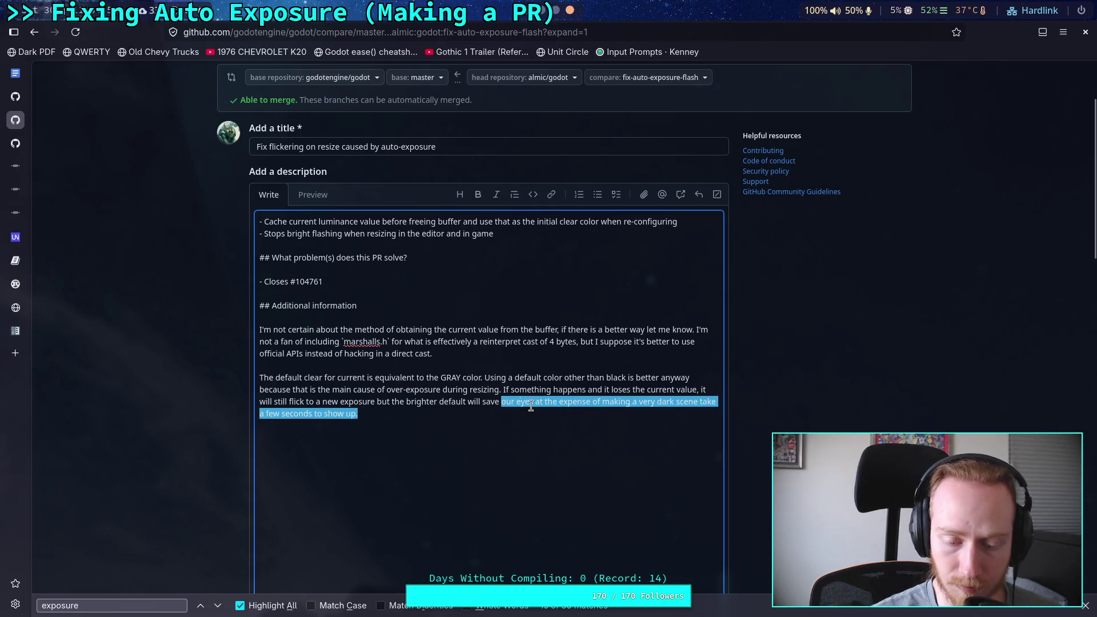
key(BackSpace)
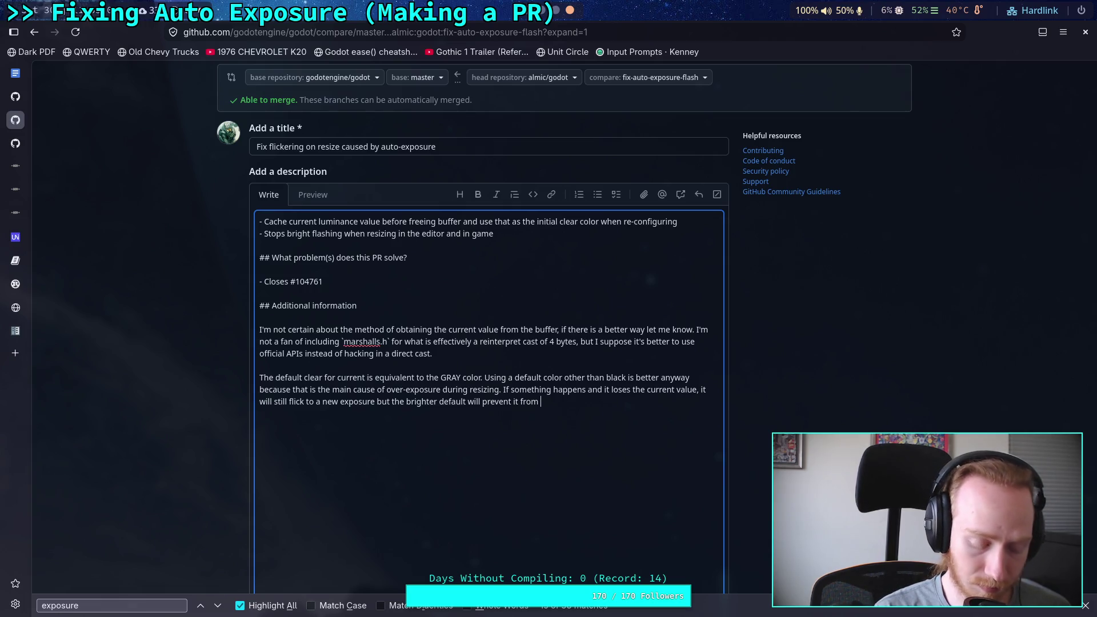
text(blinding people for a second.)
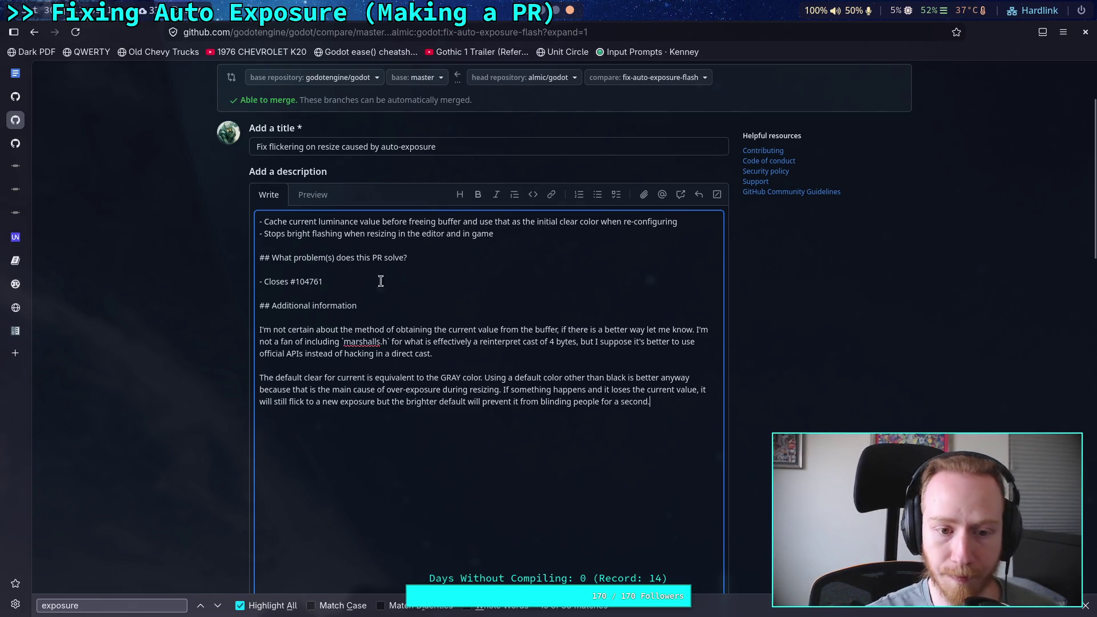
Preview the rendered description and review the changed files.
click(312, 194)
scroll(471, 341, down, 8)
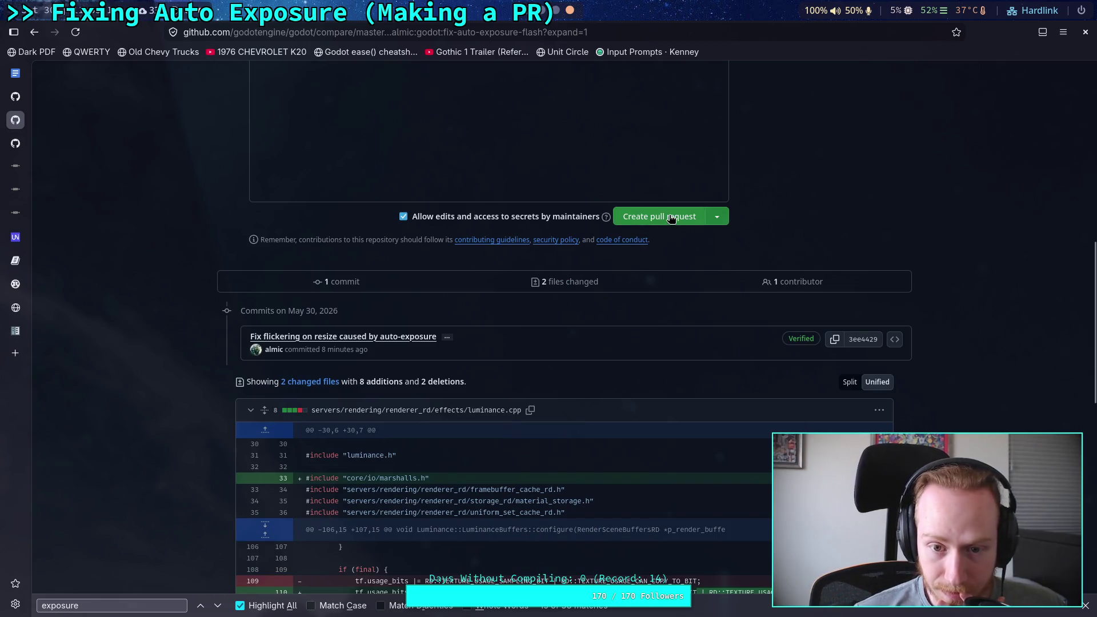
scroll(671, 220, down, 10)
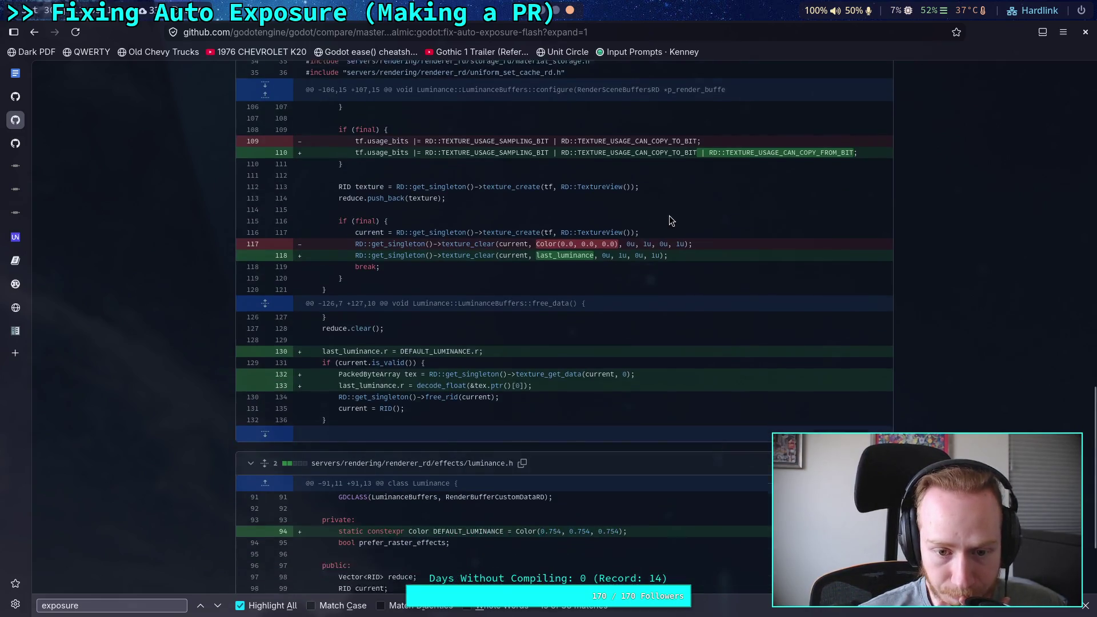
scroll(671, 220, up, 7)
scroll(671, 220, down, 3)
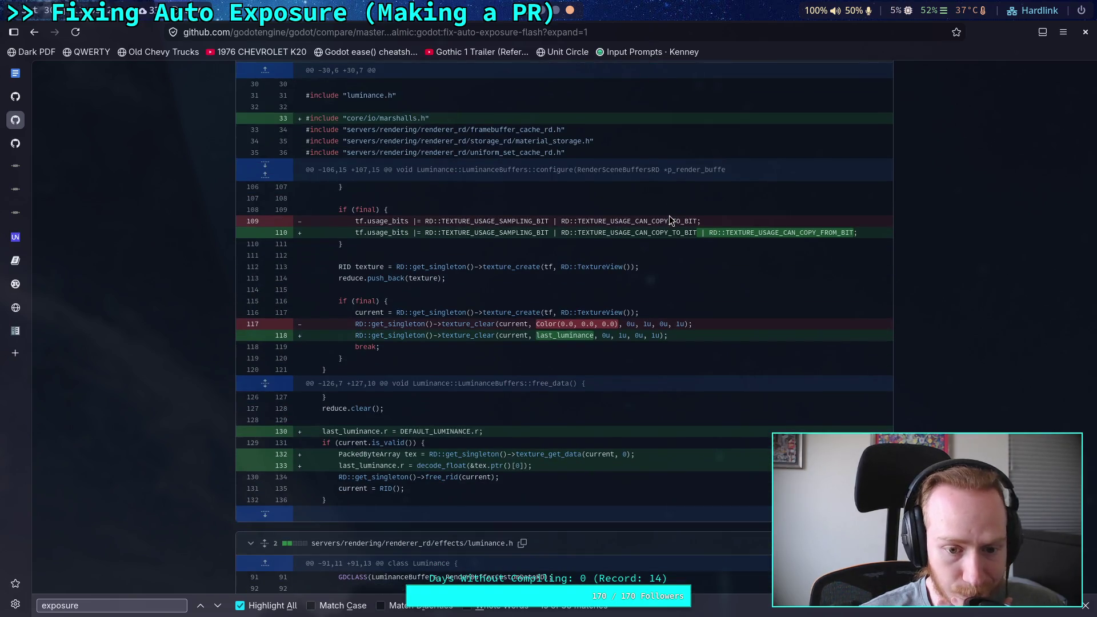
scroll(669, 215, up, 3)
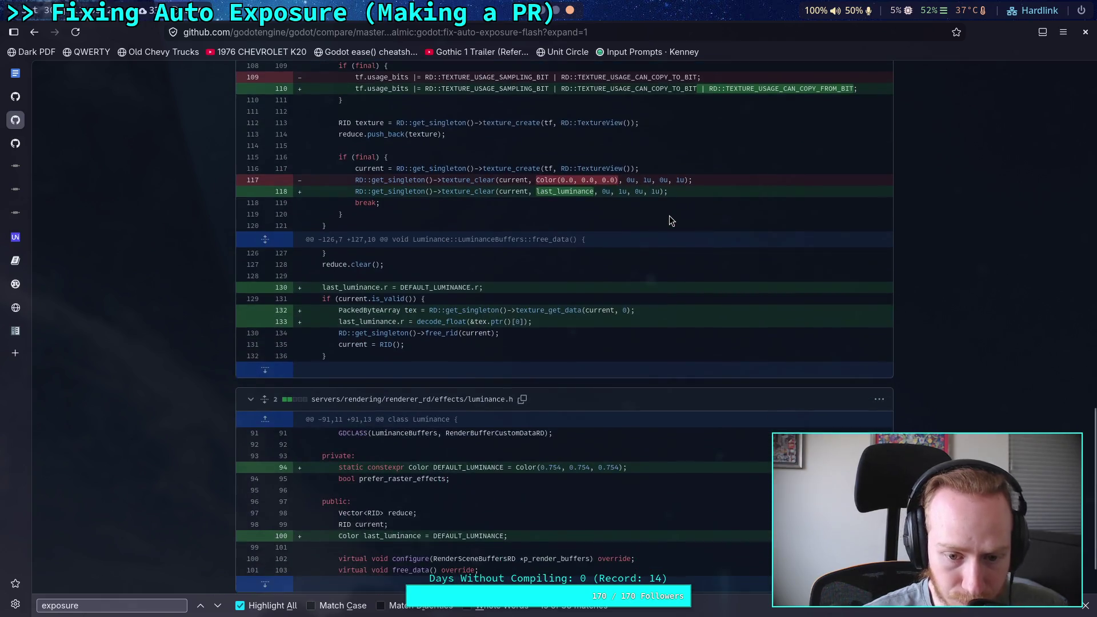
Create pull request #119901 'Fix flickering on resize caused by auto-exposure' and review its page.
click(658, 76)
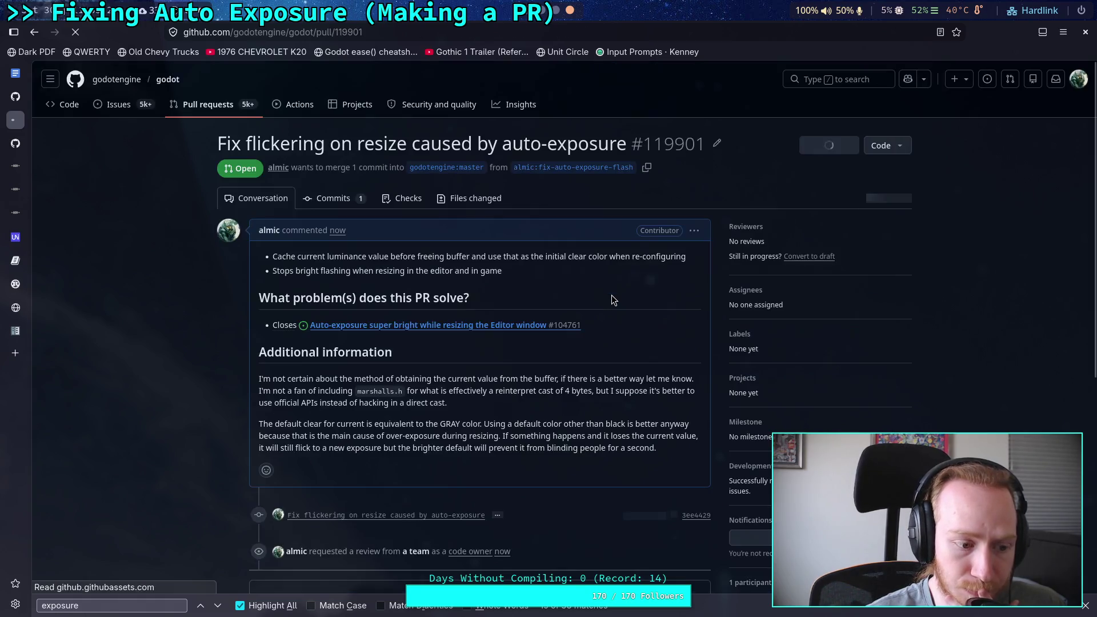
scroll(181, 339, down, 3)
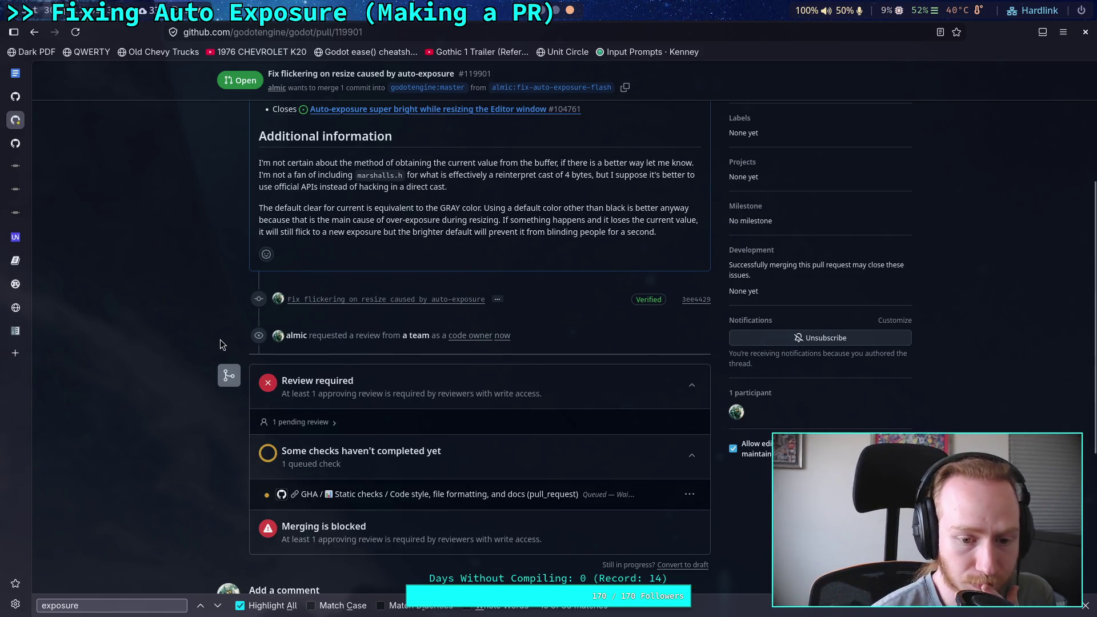
scroll(200, 331, up, 3)
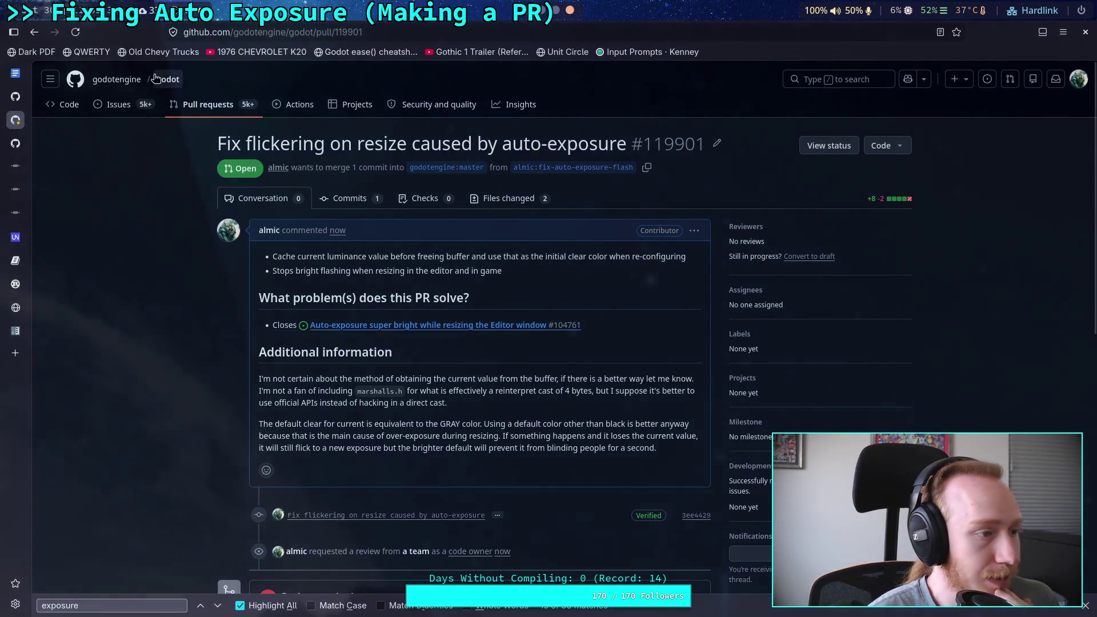
Switch the godot repo to the planet-game branch with git switch and confirm it is clean with git status.
click(542, 11)
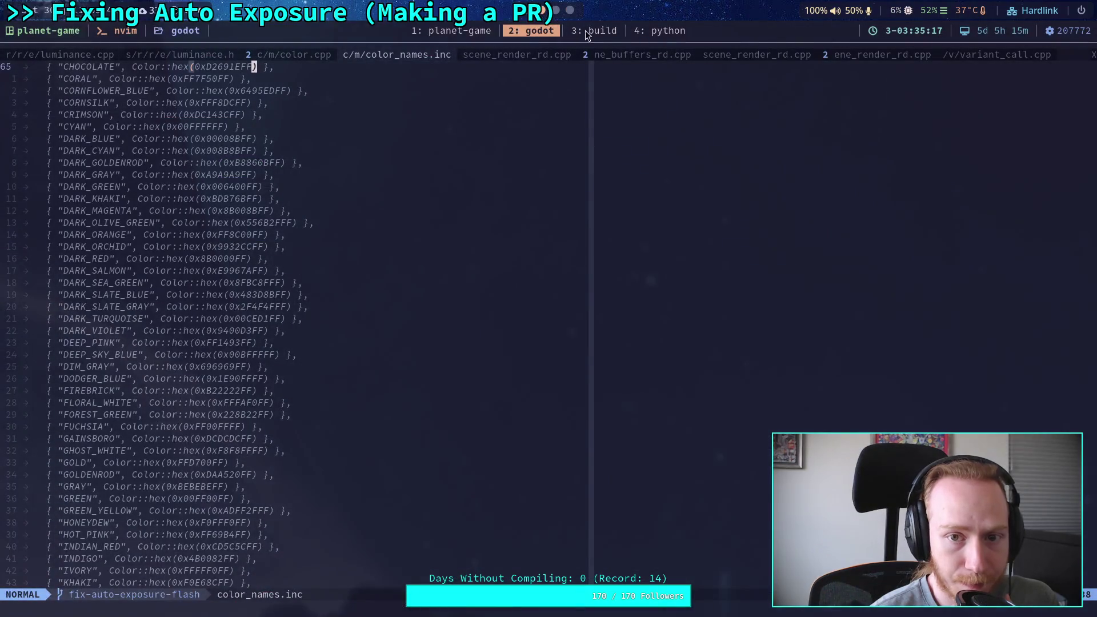
click(587, 34)
text(g)
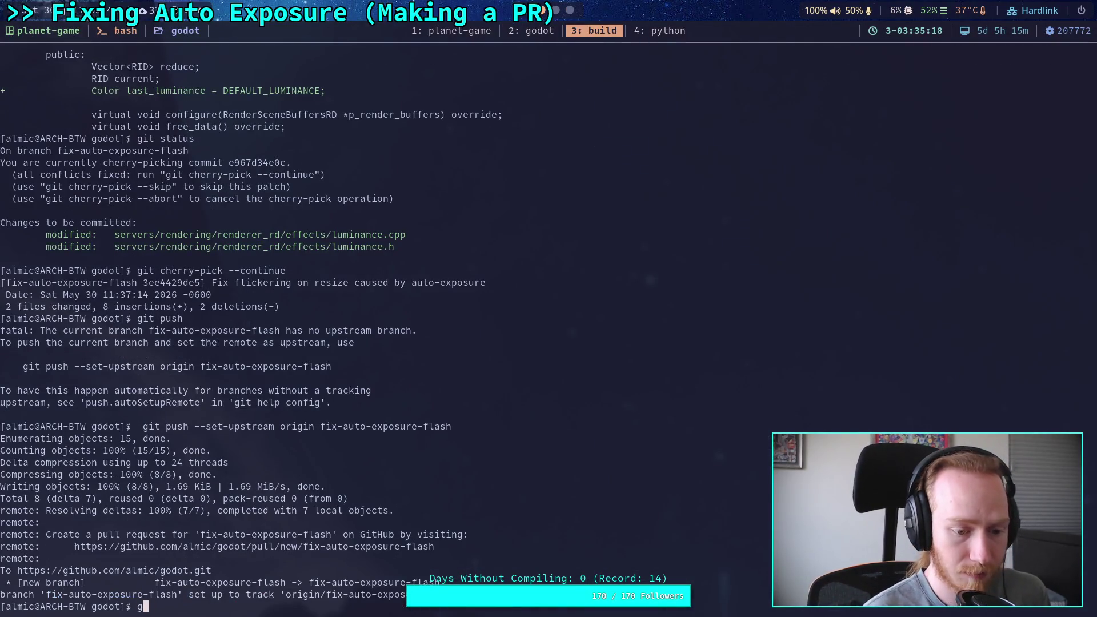
text(it swi)
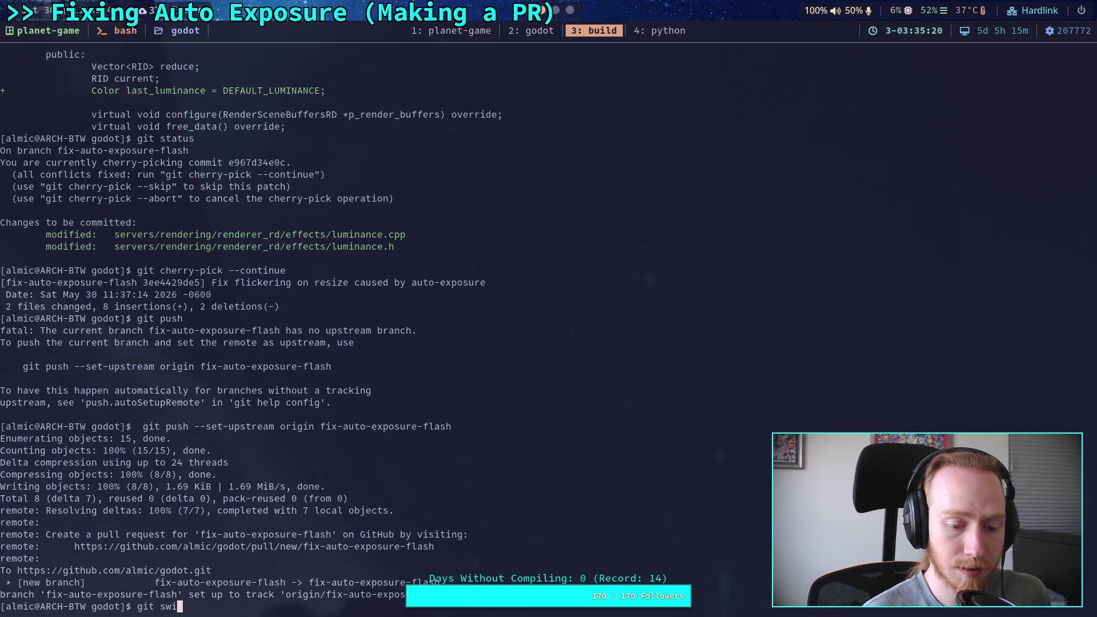
text(tch pla)
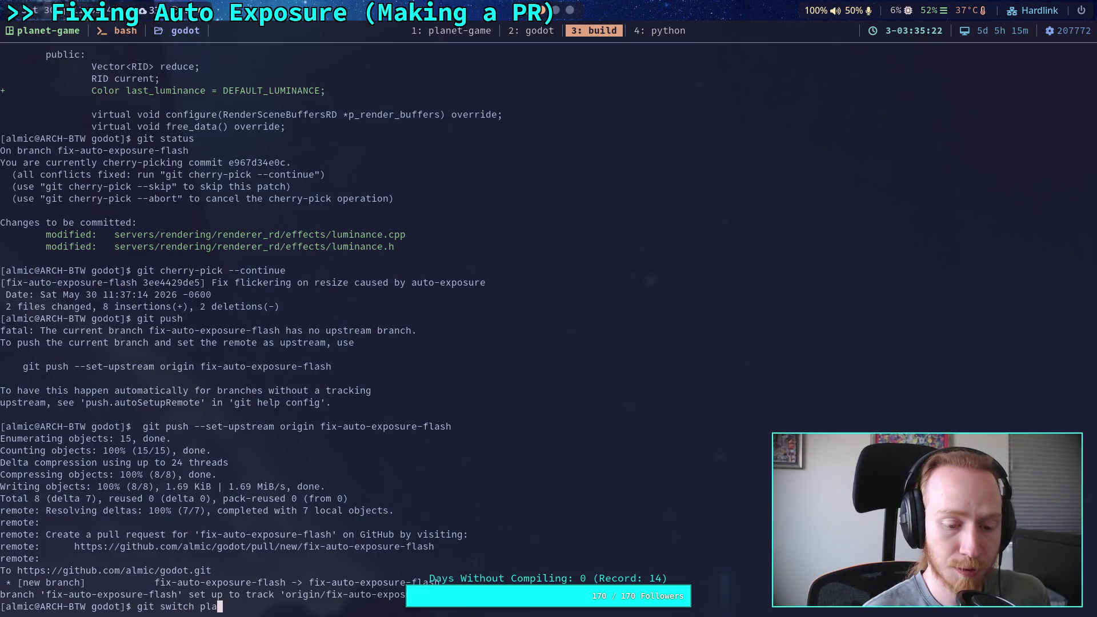
text(net-game)
key(Return)
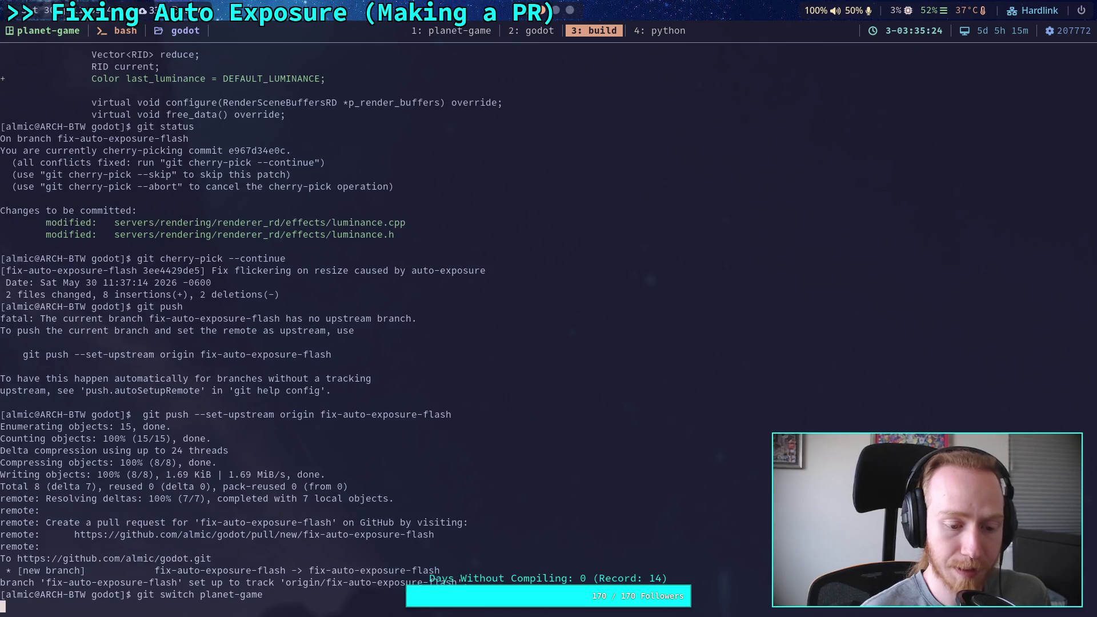
text(git status)
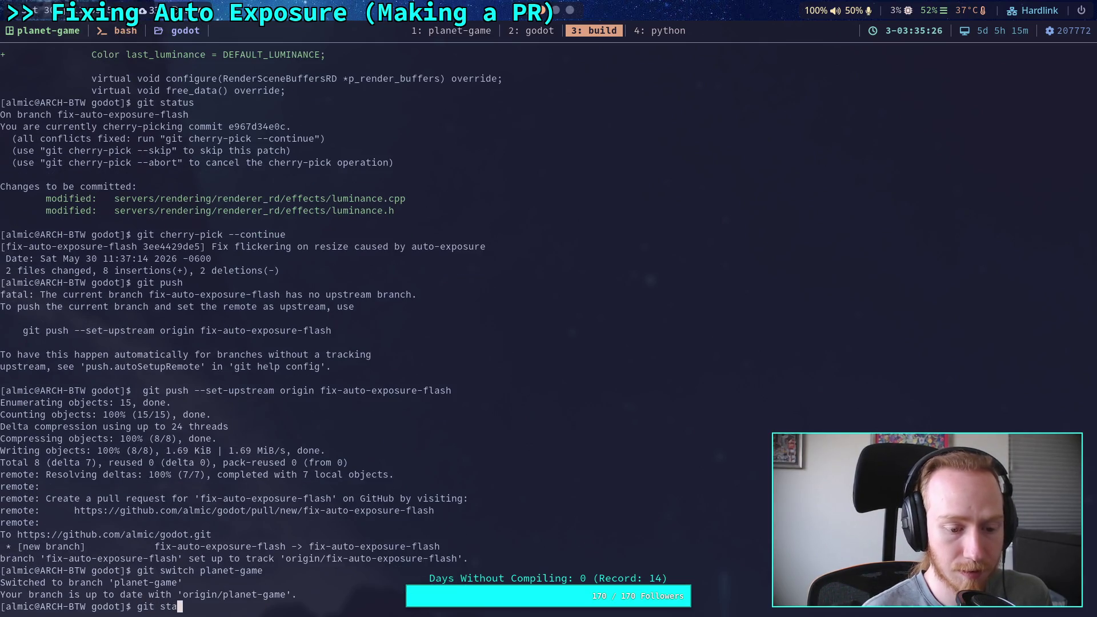
key(Return)
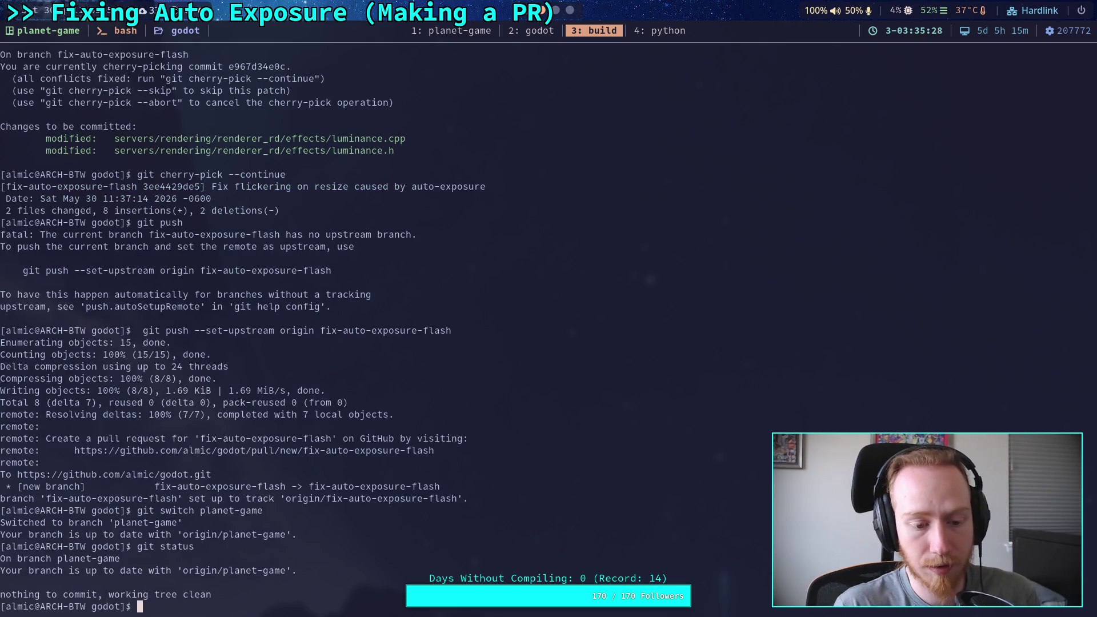
Quit Neovim with :qa! and reopen it on the godot repo with 'n .'.
click(525, 30)
text(:qa!)
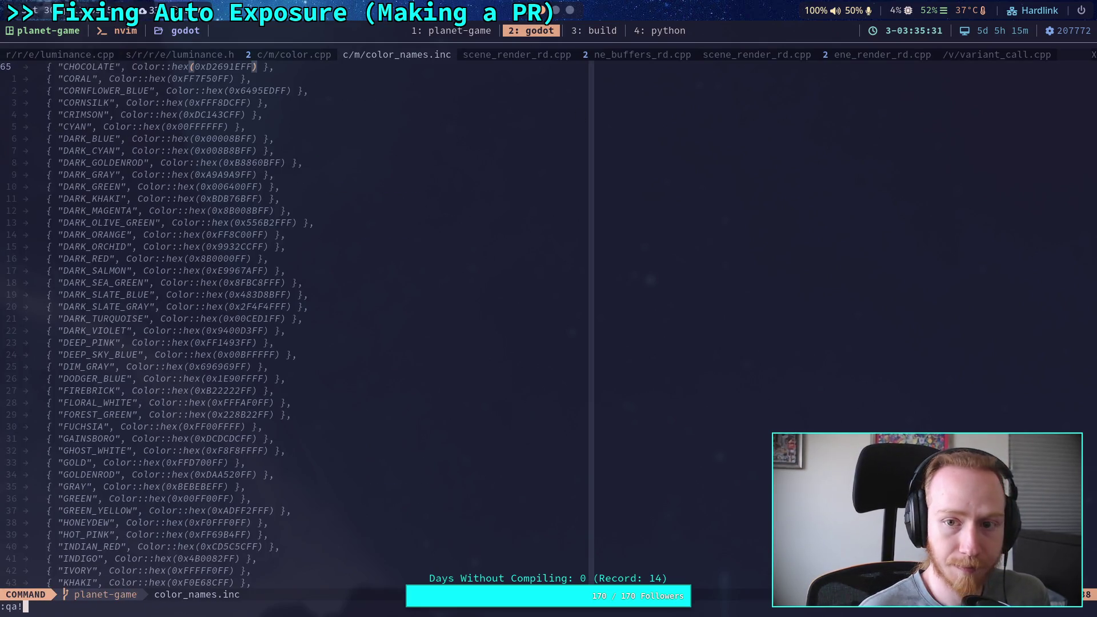
key(Return)
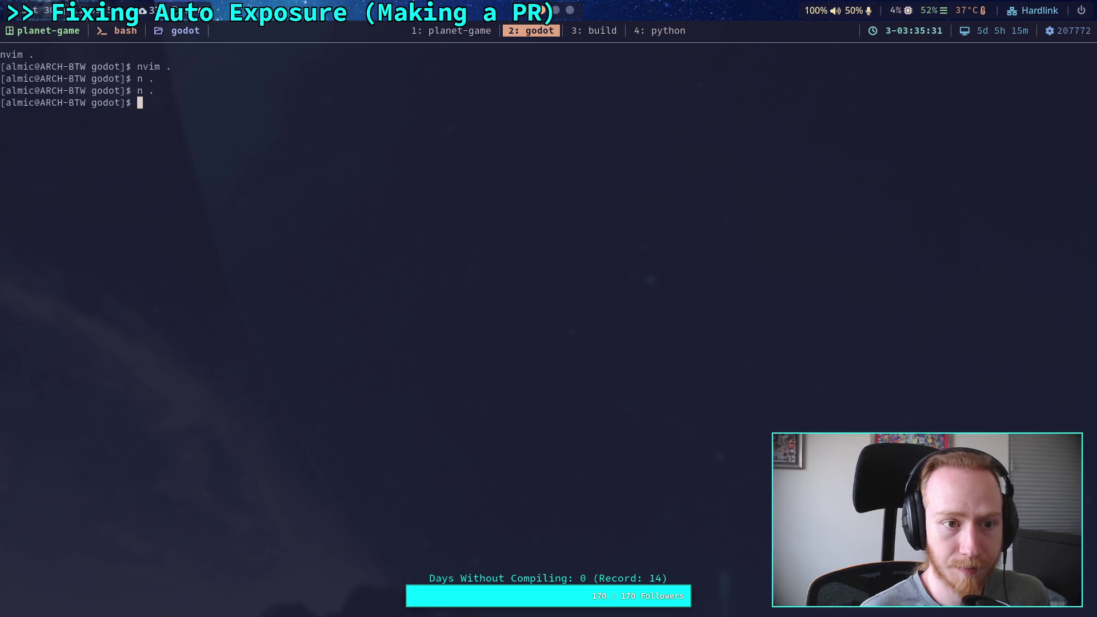
text(n .)
key(Return)
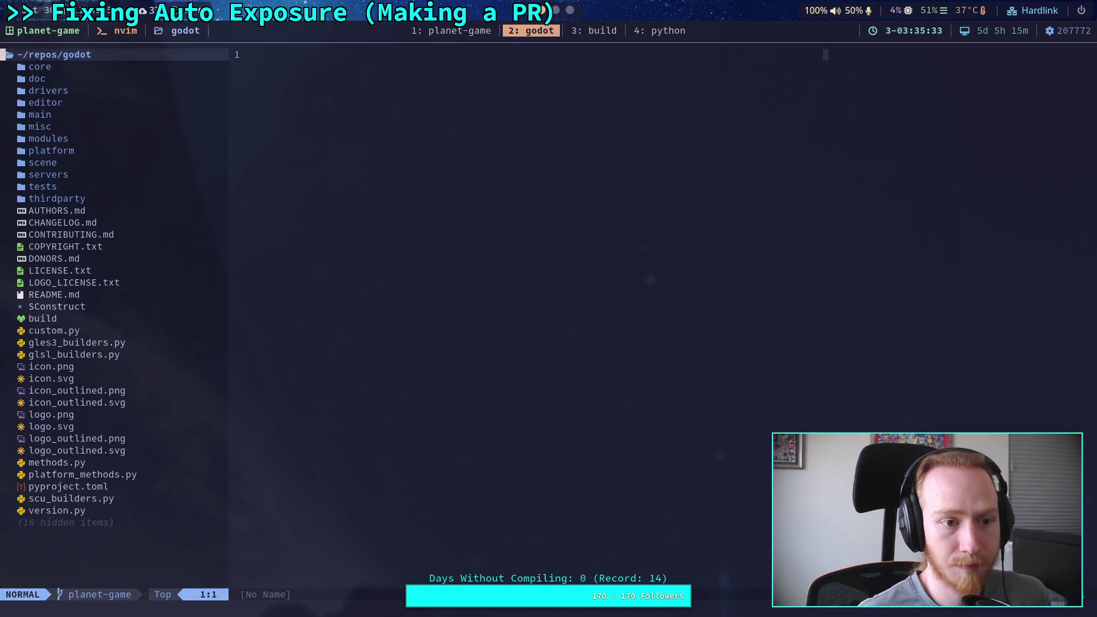
key(alt+Tab)
key(alt+Tab)
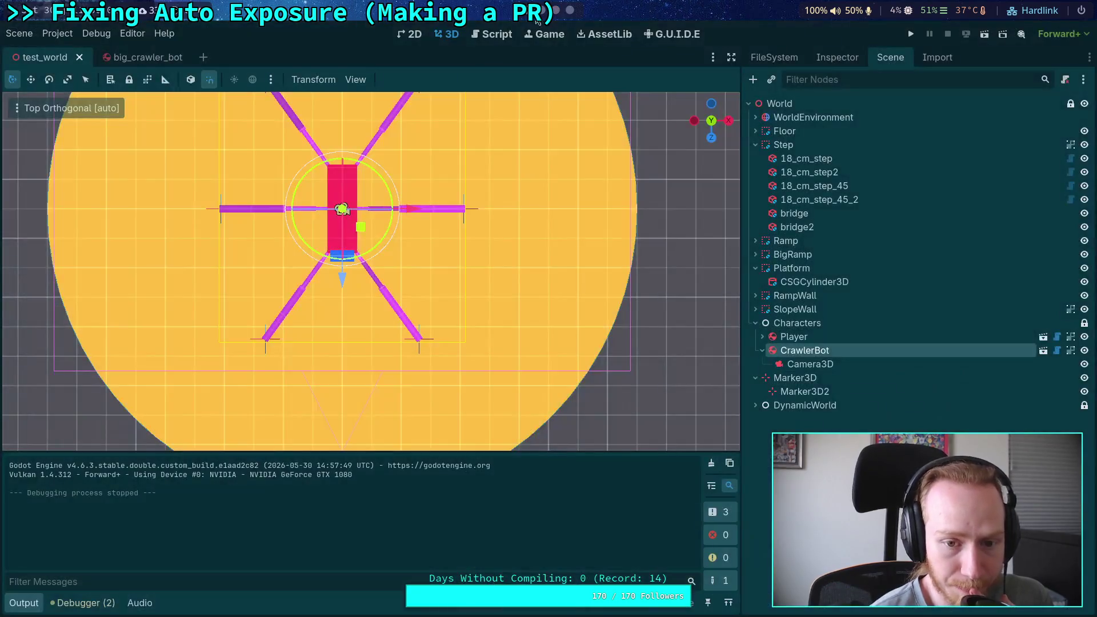
Widen the 3D viewport, hide the Output panel, and frame the CrawlerBot on its yellow platform in perspective.
mouse_move(741, 331)
mouse_down()
mouse_move(485, 332)
mouse_move(817, 331)
mouse_up()
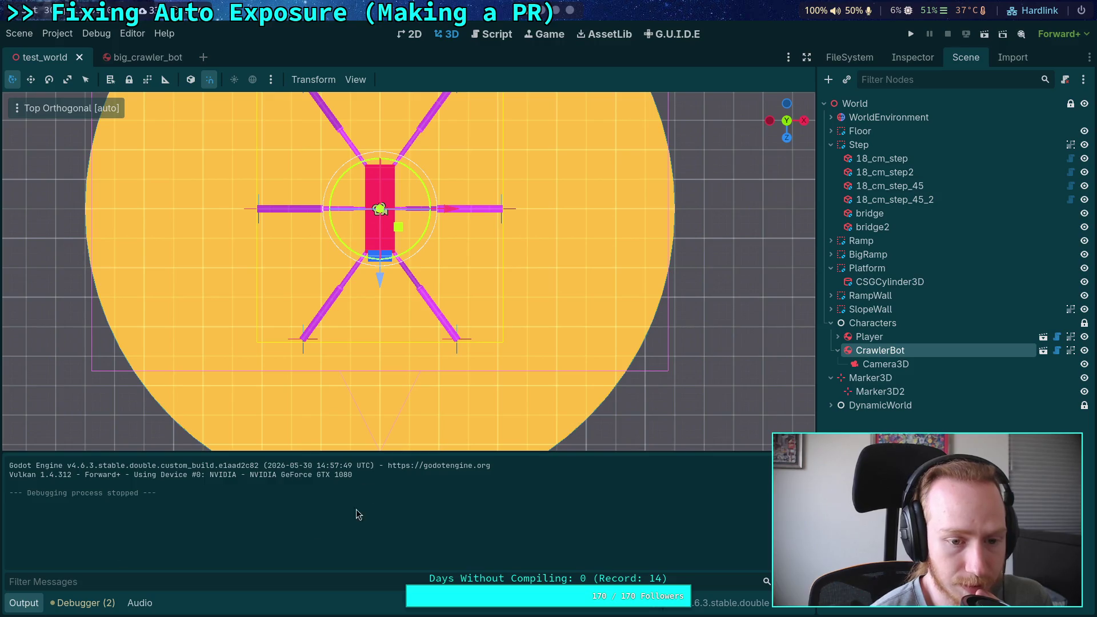
click(44, 604)
mouse_move(365, 472)
mouse_down()
mouse_move(409, 458)
mouse_move(367, 301)
mouse_up()
key(f)
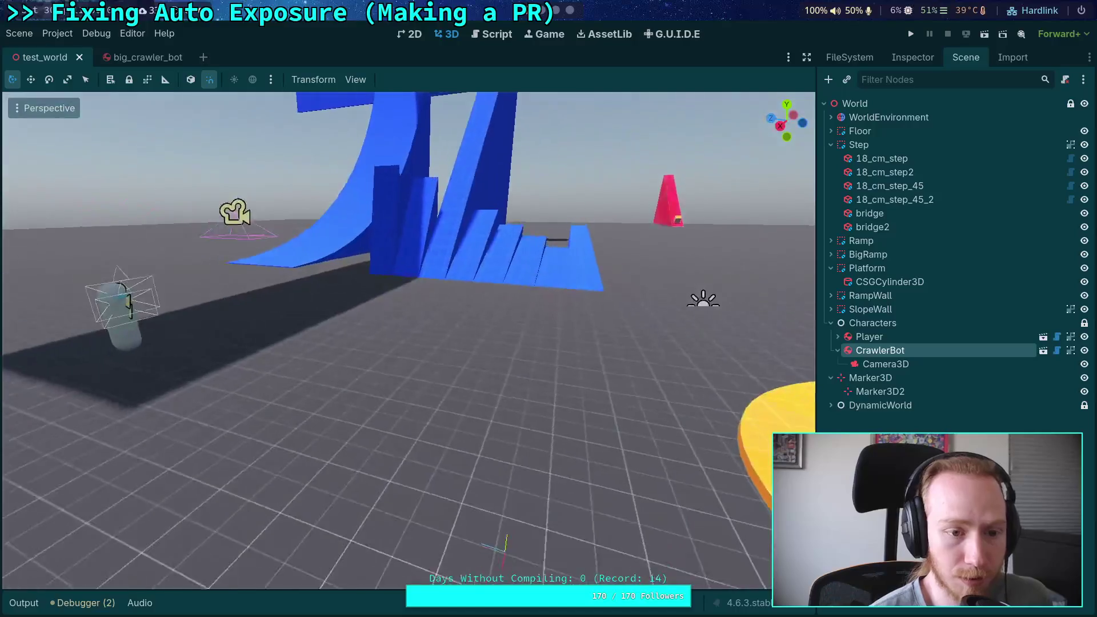
key(s)
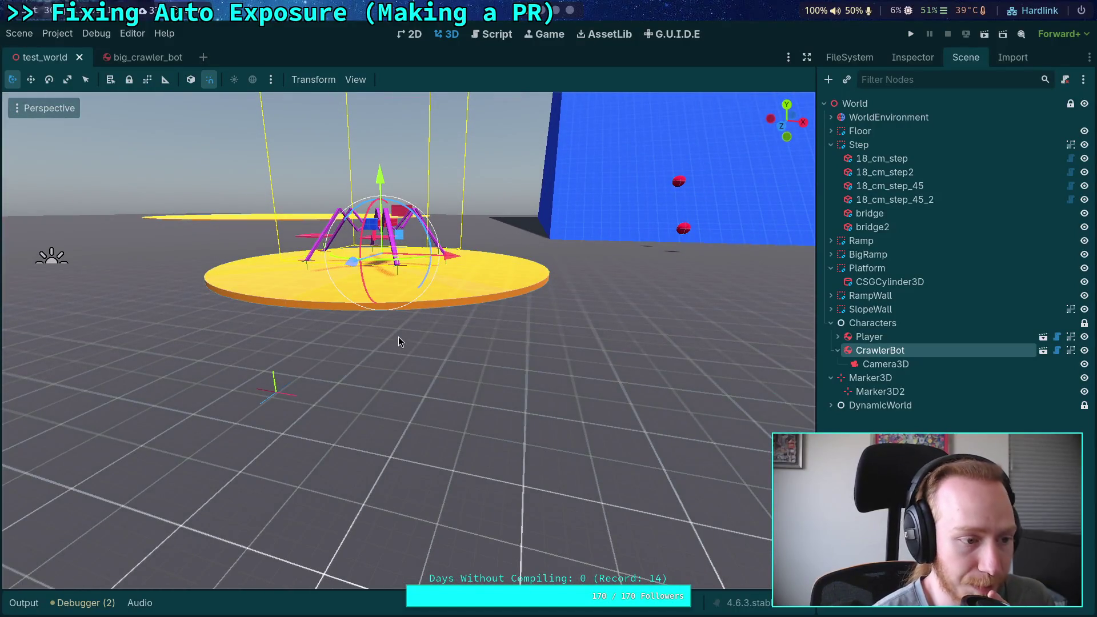